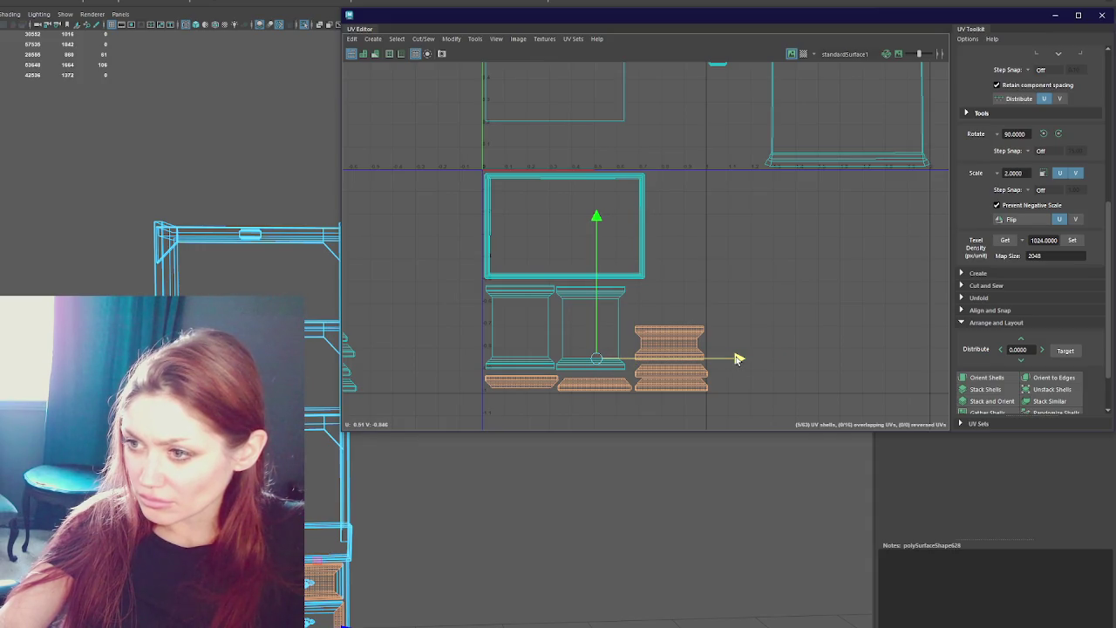
Nudge the selected shells left, then move an upper right-column shell up and left.
{"action": "left_click_drag", "start_coordinate": [735, 359], "coordinate": [734, 358]}
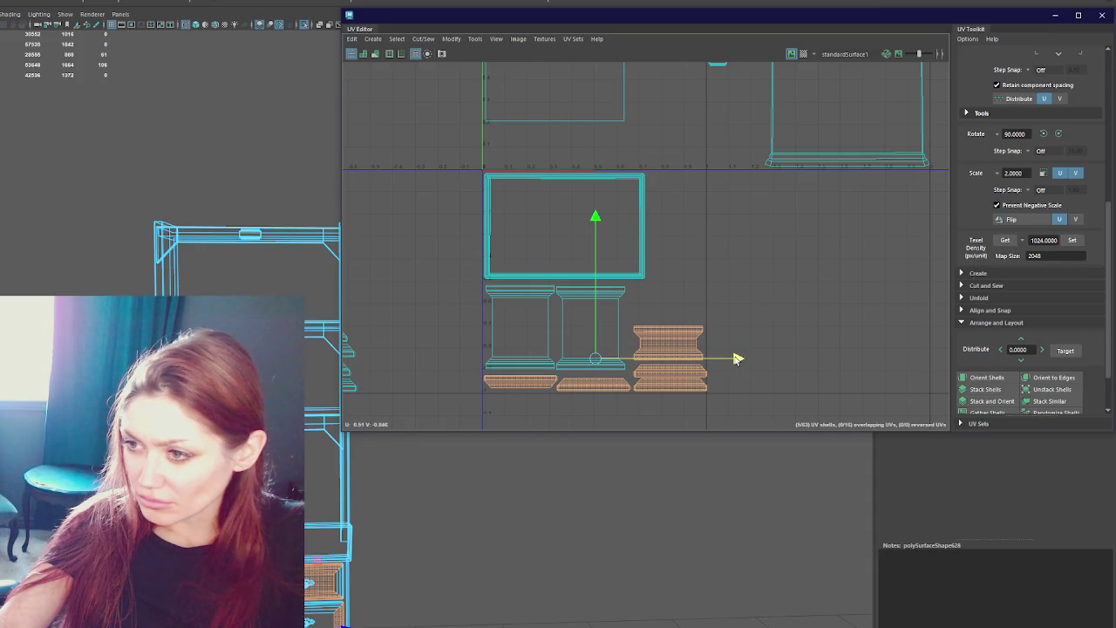
{"action": "scroll", "coordinate": [735, 358], "scroll_direction": "up", "scroll_amount": 2}
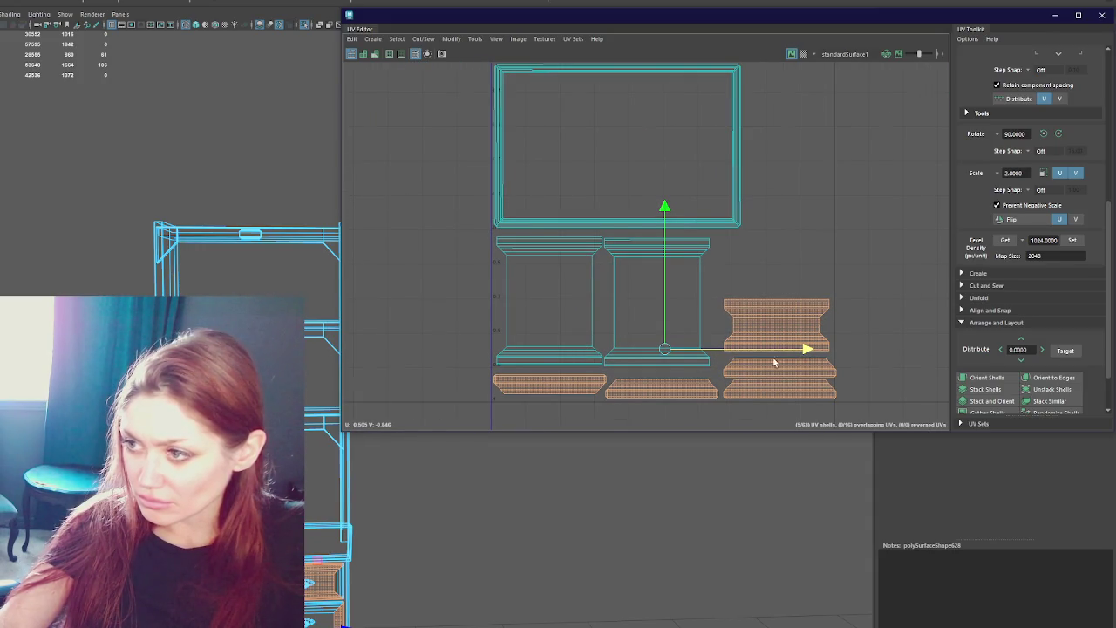
{"action": "left_click", "coordinate": [569, 391]}
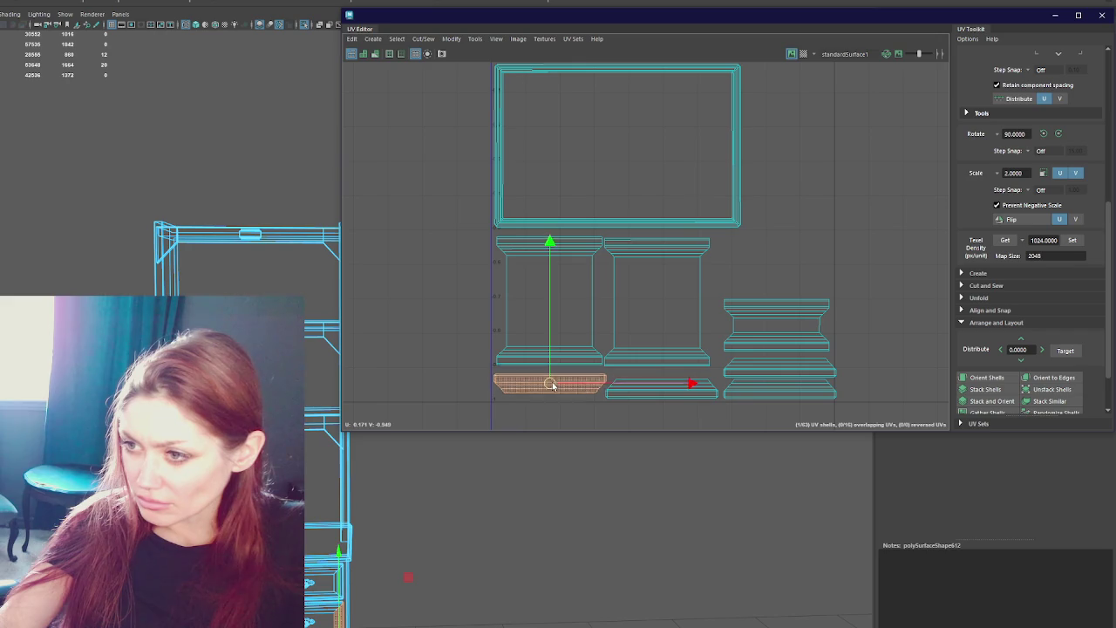
{"action": "left_click", "coordinate": [655, 392]}
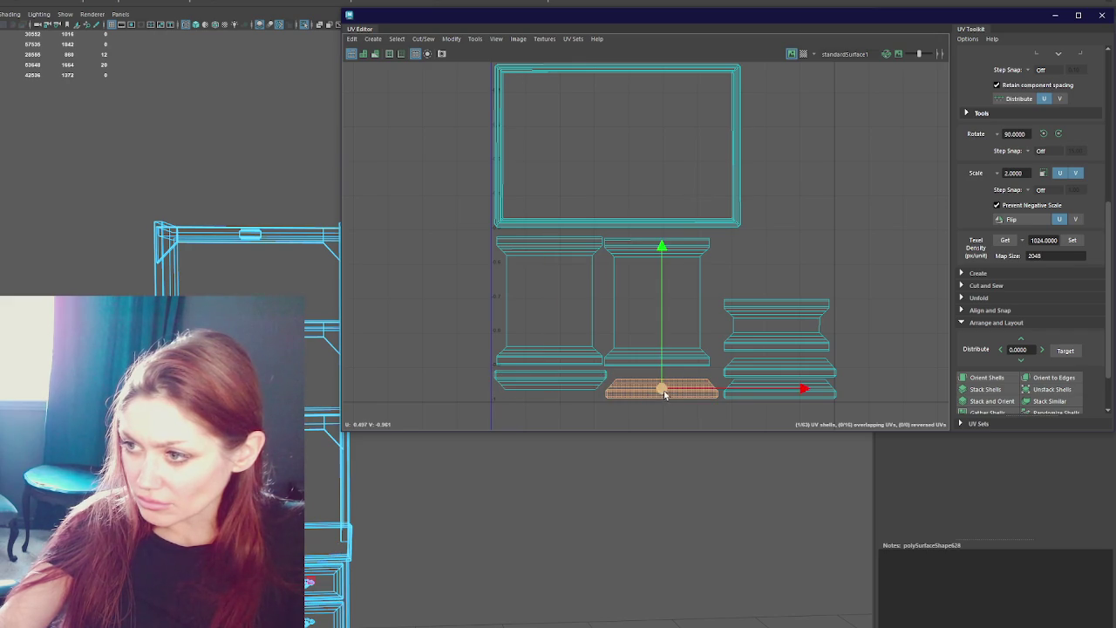
{"action": "left_click", "coordinate": [747, 357]}
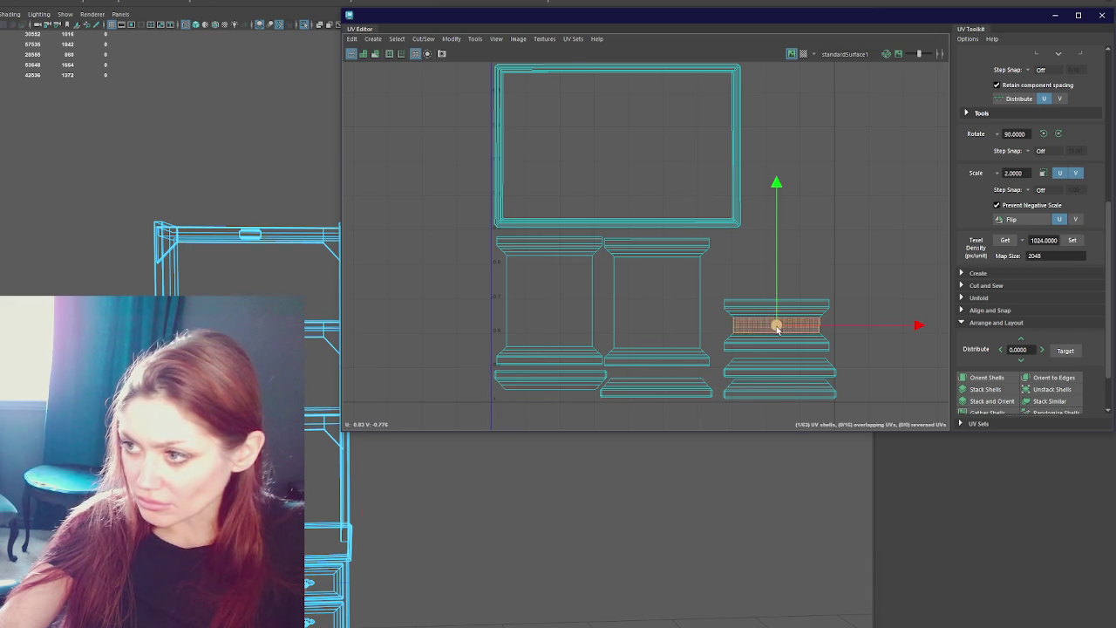
{"action": "left_click", "coordinate": [776, 325]}
{"action": "left_click_drag", "start_coordinate": [775, 324], "coordinate": [763, 296]}
Lift the two thin bottom-right shells into the stack and move the wide left shell right.
{"action": "left_click", "coordinate": [778, 366]}
{"action": "left_click_drag", "start_coordinate": [778, 367], "coordinate": [760, 332]}
{"action": "left_click", "coordinate": [774, 387]}
{"action": "left_click_drag", "start_coordinate": [780, 392], "coordinate": [766, 378]}
{"action": "scroll", "coordinate": [766, 378], "scroll_direction": "down", "scroll_amount": 3}
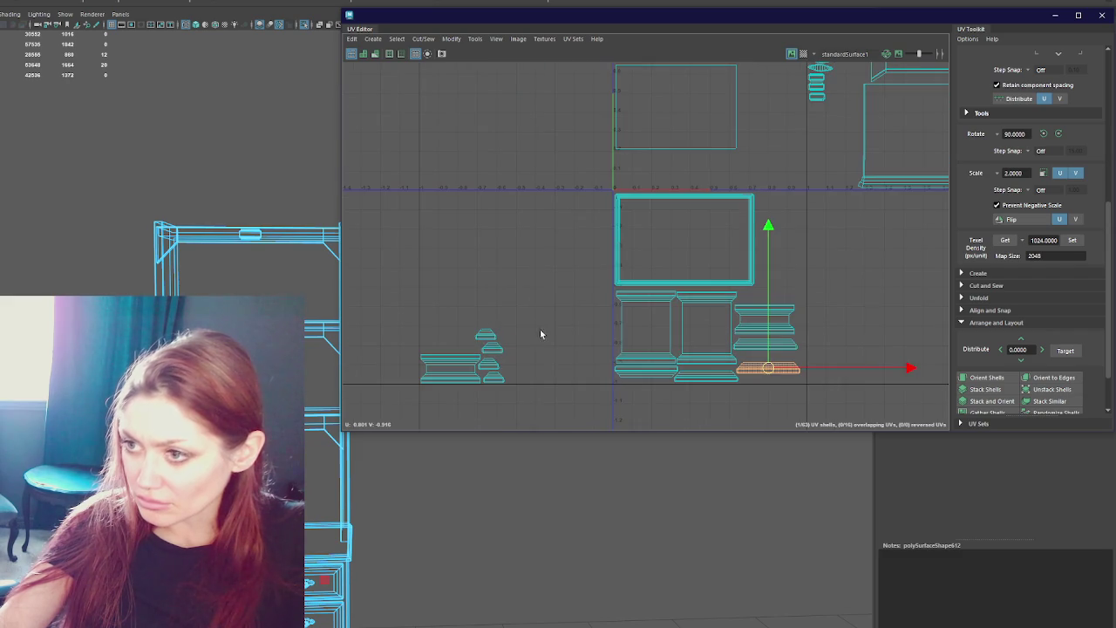
{"action": "left_click", "coordinate": [444, 371]}
{"action": "mouse_move", "coordinate": [444, 370]}
{"action": "left_mouse_down"}
{"action": "mouse_move", "coordinate": [769, 293]}
{"action": "mouse_move", "coordinate": [865, 325]}
{"action": "left_mouse_up"}
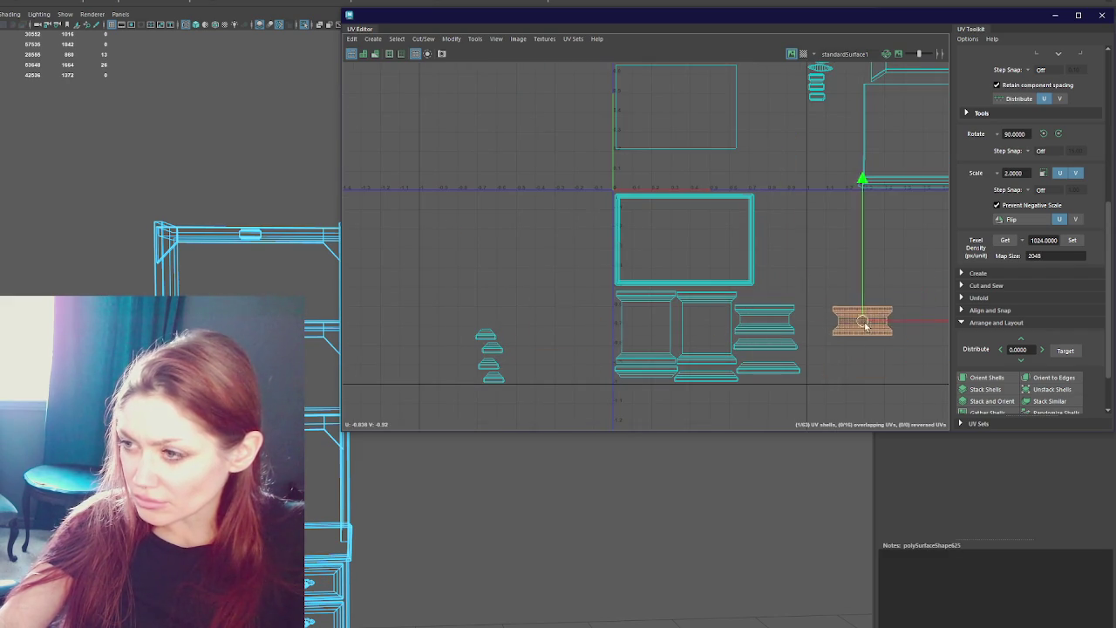
Rearrange the right stack and place the small left shell stack beside the top rectangle.
{"action": "scroll", "coordinate": [864, 322], "scroll_direction": "up", "scroll_amount": 2}
{"action": "left_click", "coordinate": [757, 373]}
{"action": "left_click_drag", "start_coordinate": [757, 374], "coordinate": [758, 293]}
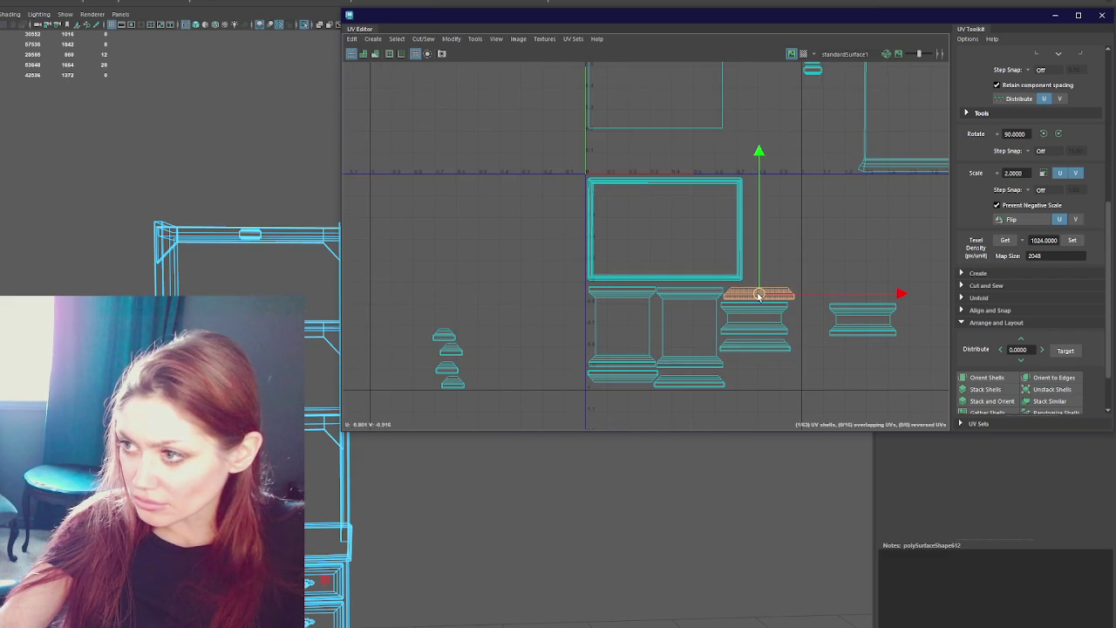
{"action": "left_click", "coordinate": [867, 325]}
{"action": "left_click_drag", "start_coordinate": [861, 313], "coordinate": [762, 375]}
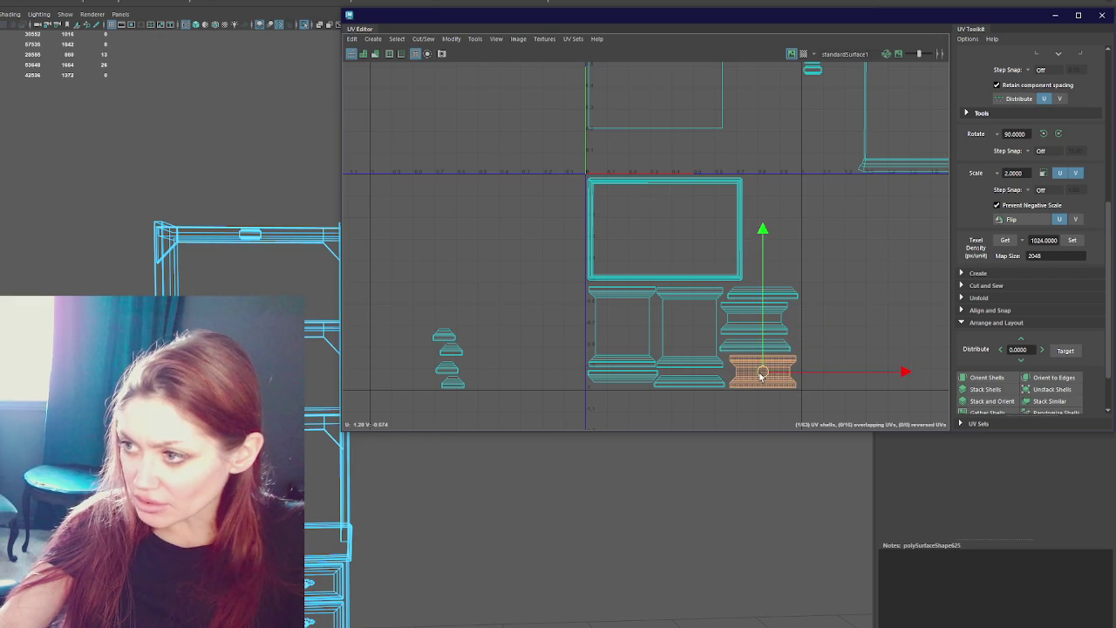
{"action": "left_click", "coordinate": [452, 361]}
{"action": "left_click_drag", "start_coordinate": [453, 361], "coordinate": [783, 224]}
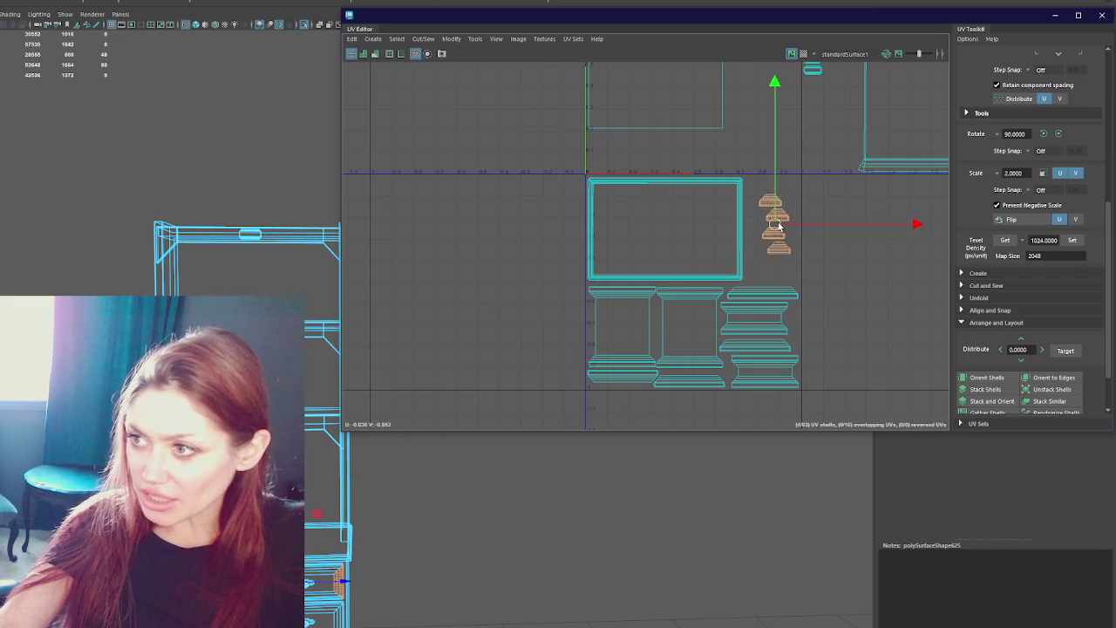
{"action": "scroll", "coordinate": [783, 224], "scroll_direction": "down", "scroll_amount": 5}
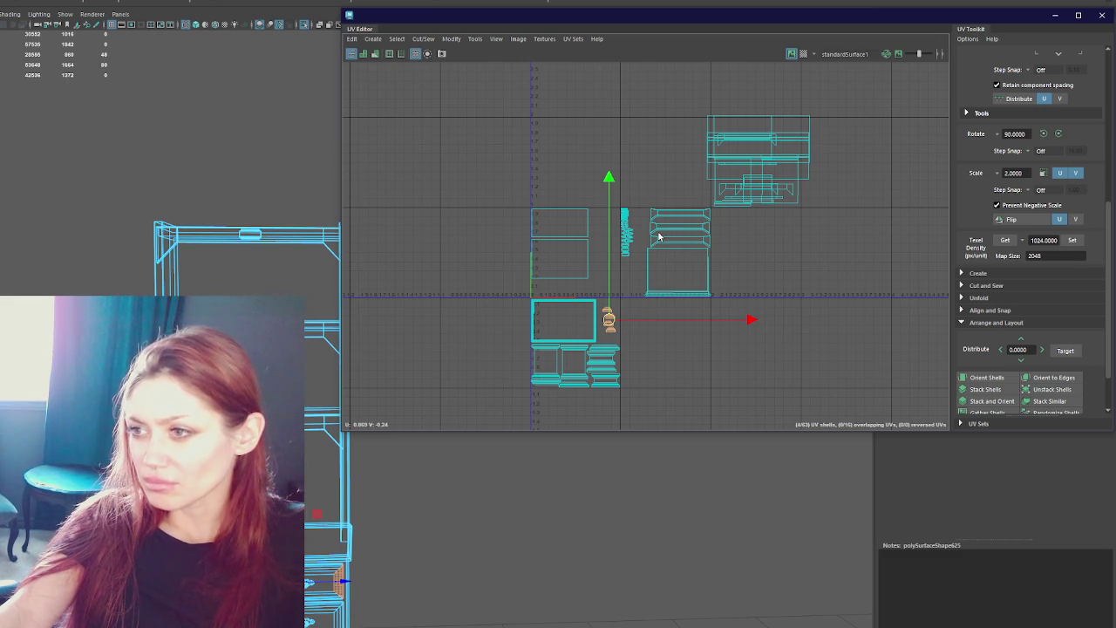
{"action": "scroll", "coordinate": [659, 236], "scroll_direction": "up", "scroll_amount": 3}
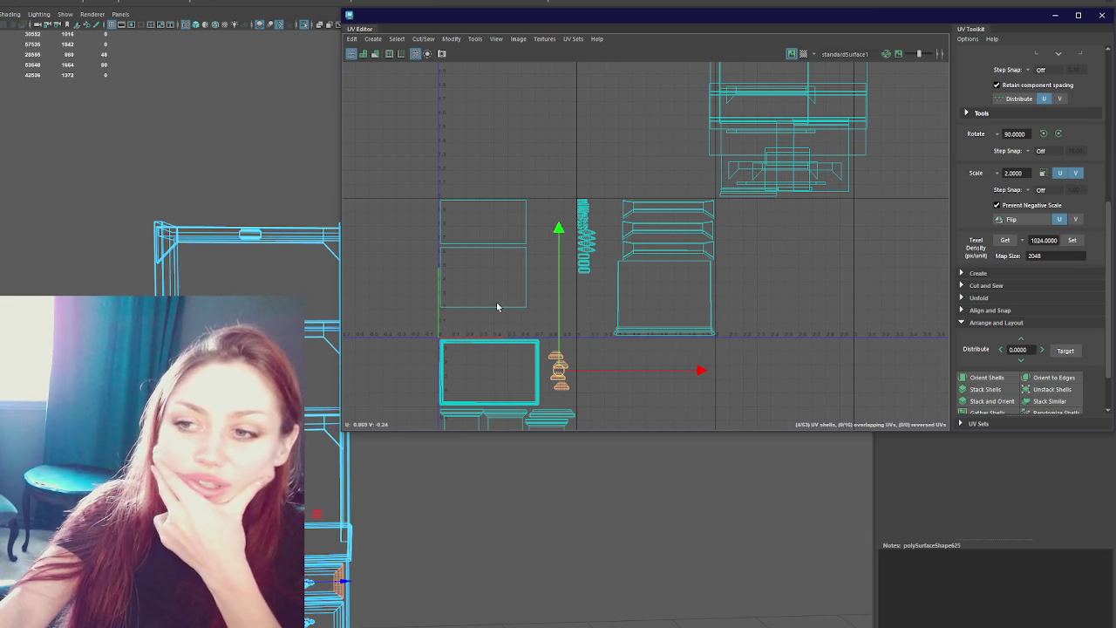
Move the upper-left rectangle shell onto the lower one, then undo that accidental move.
{"action": "right_click", "coordinate": [518, 148]}
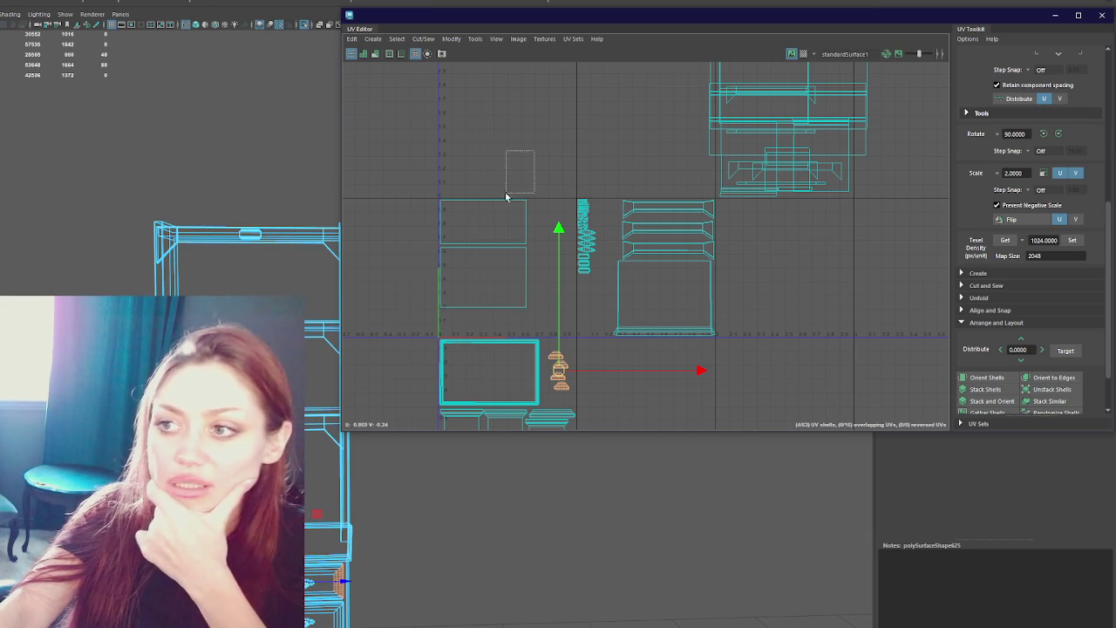
{"action": "left_click", "coordinate": [514, 210]}
{"action": "left_click", "coordinate": [513, 210]}
{"action": "left_click_drag", "start_coordinate": [482, 219], "coordinate": [485, 292]}
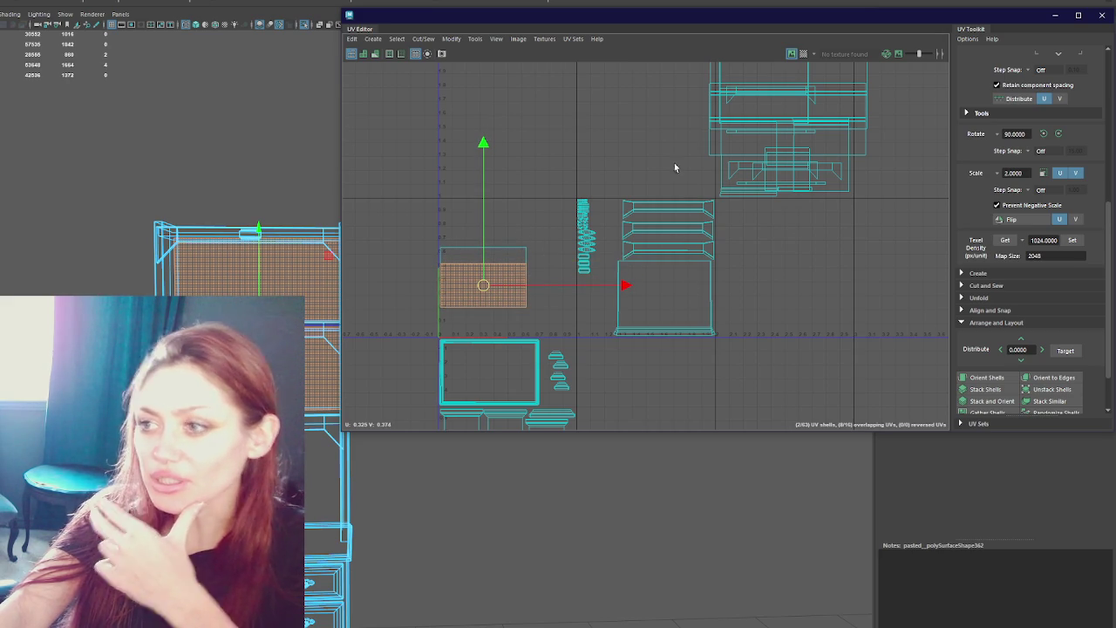
{"action": "key", "text": "ctrl+z"}
{"action": "left_click", "coordinate": [619, 245]}
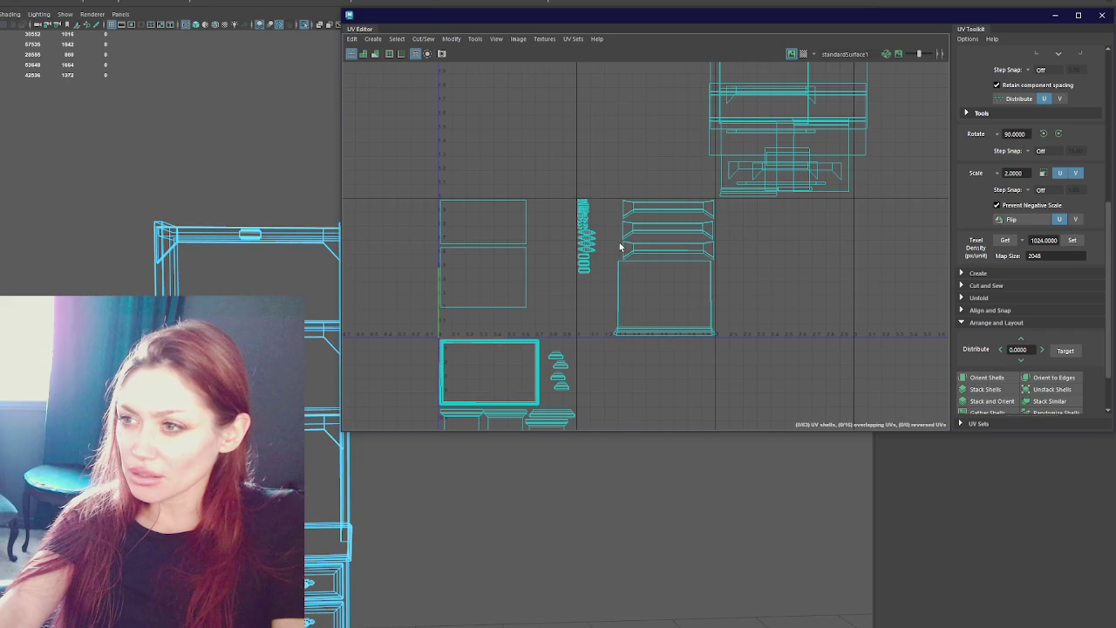
{"action": "scroll", "coordinate": [609, 277], "scroll_direction": "down", "scroll_amount": 2}
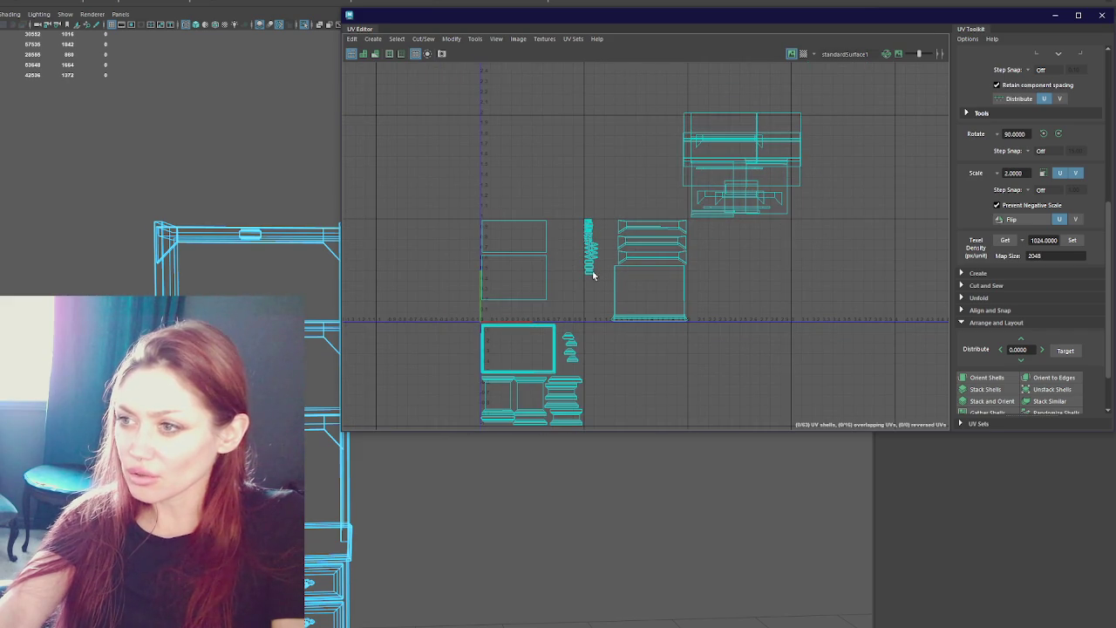
Slide the thin vertical shell strip left beside the rectangles and select the upper-right shell group.
{"action": "left_click_drag", "start_coordinate": [608, 205], "coordinate": [570, 328]}
{"action": "left_click_drag", "start_coordinate": [593, 251], "coordinate": [559, 251]}
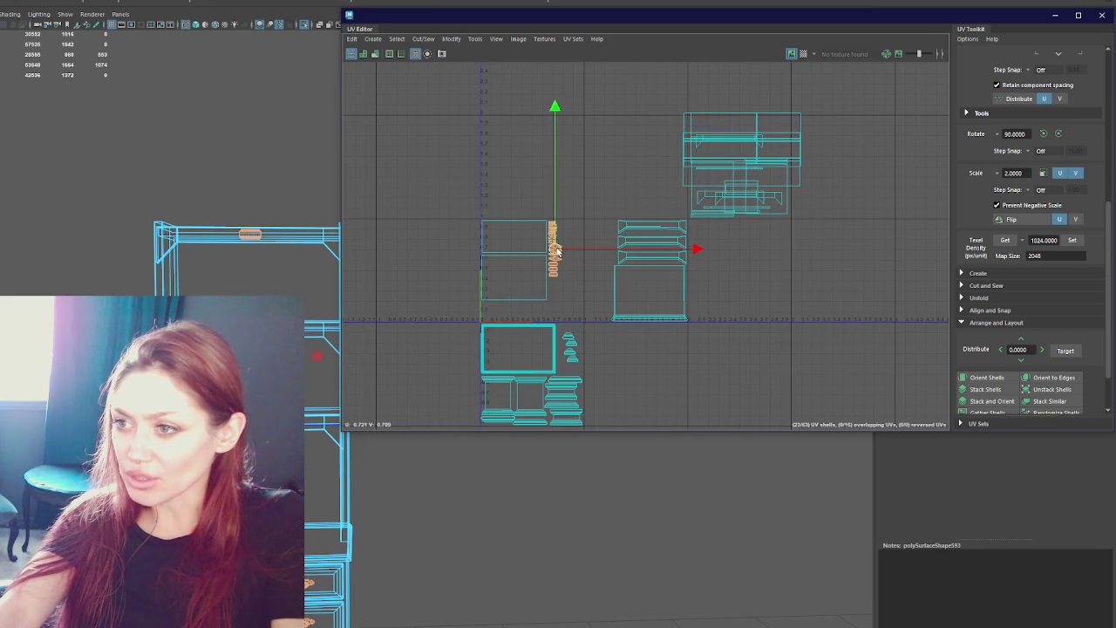
{"action": "scroll", "coordinate": [600, 250], "scroll_direction": "down", "scroll_amount": 2}
{"action": "mouse_move", "coordinate": [626, 114]}
{"action": "left_mouse_down"}
{"action": "mouse_move", "coordinate": [733, 211]}
{"action": "mouse_move", "coordinate": [789, 237]}
{"action": "left_mouse_up"}
{"action": "left_click", "coordinate": [653, 132]}
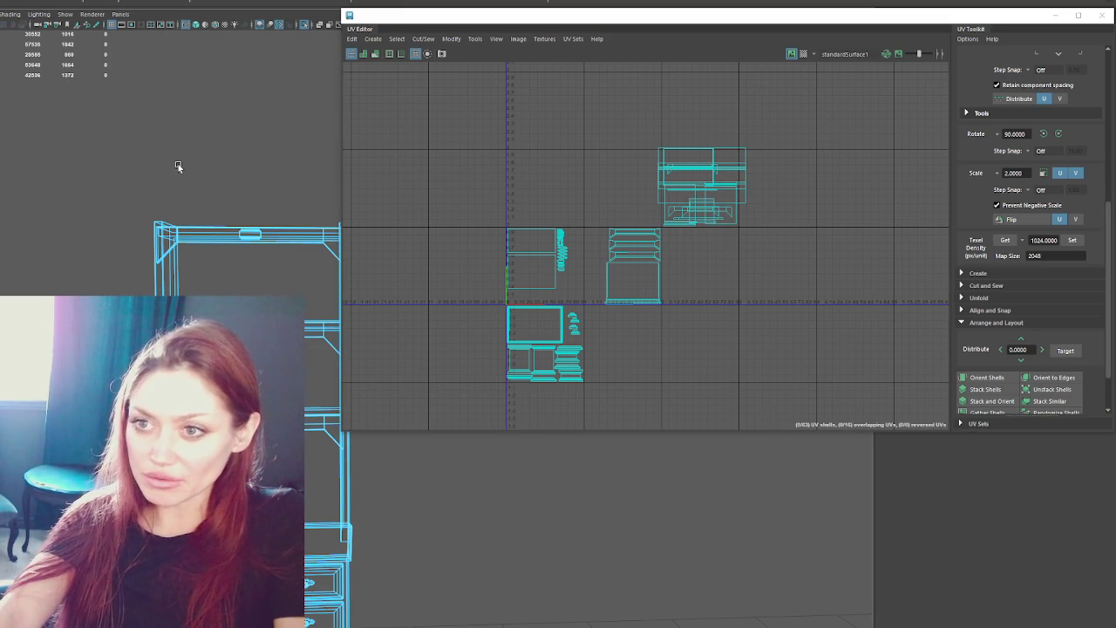
{"action": "mouse_move", "coordinate": [626, 108]}
{"action": "left_mouse_down"}
{"action": "mouse_move", "coordinate": [777, 212]}
{"action": "mouse_move", "coordinate": [787, 233]}
{"action": "mouse_move", "coordinate": [792, 225]}
{"action": "left_mouse_up"}
Assign the selected pieces a new Blinn material named Repeating_Wood.
{"action": "right_click", "coordinate": [244, 174]}
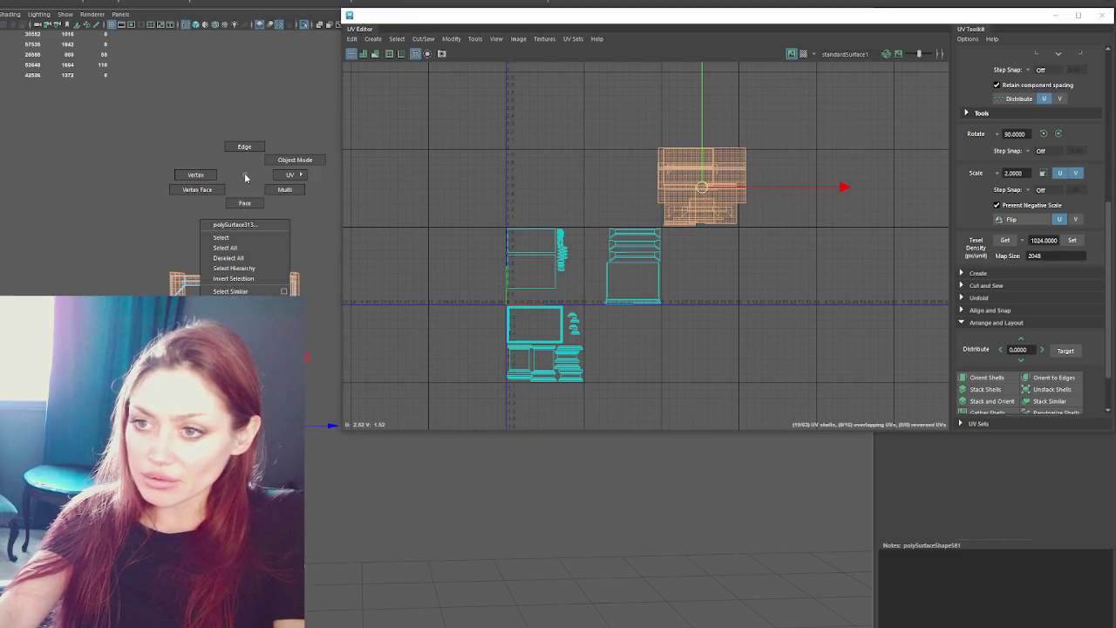
{"action": "mouse_move", "coordinate": [253, 323]}
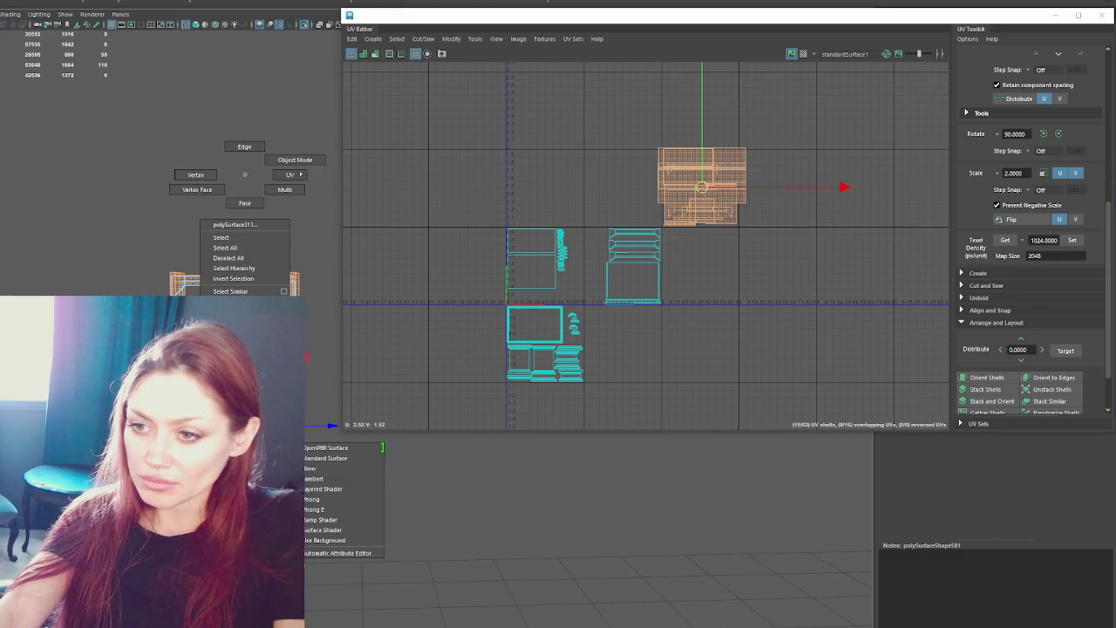
{"action": "left_click", "coordinate": [327, 469]}
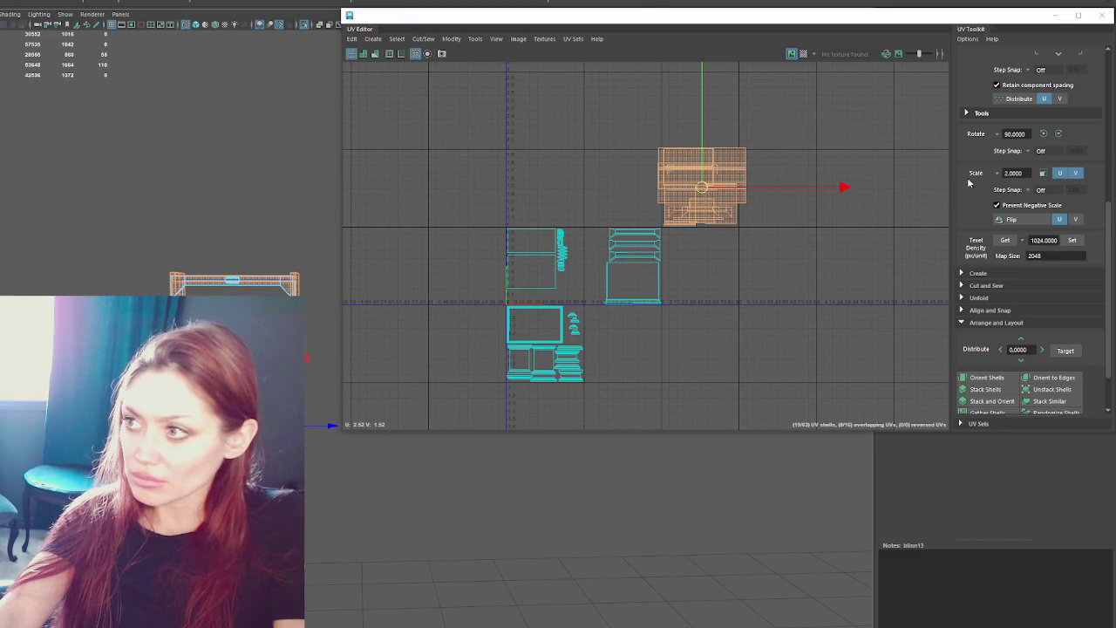
{"action": "left_click_drag", "start_coordinate": [736, 18], "coordinate": [607, 465]}
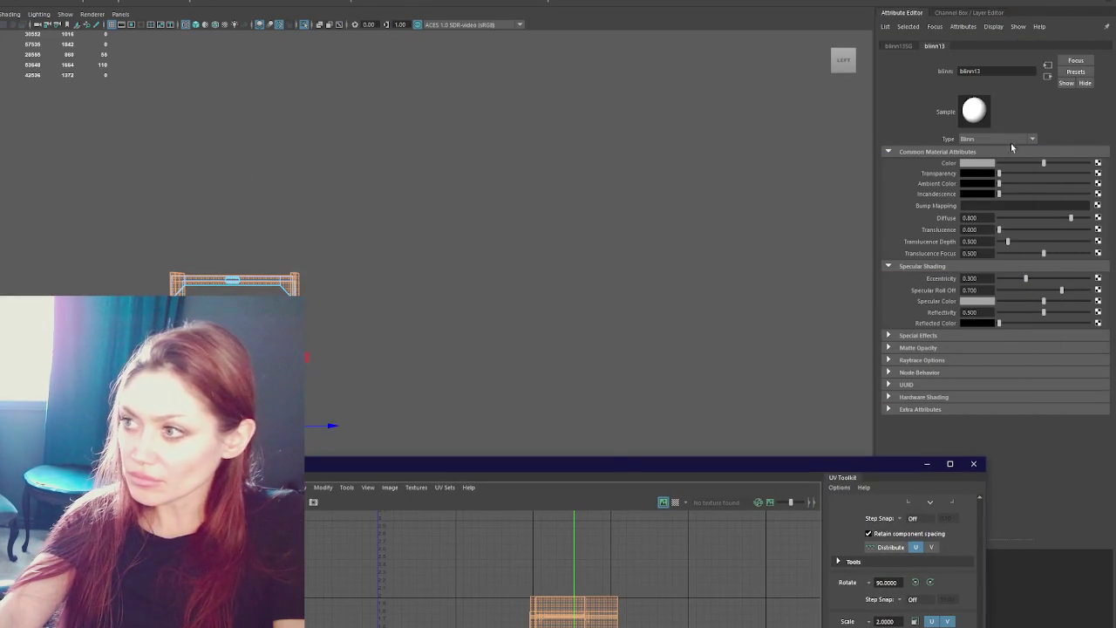
{"action": "double_click", "coordinate": [970, 70]}
{"action": "type", "text": "Repealing"}
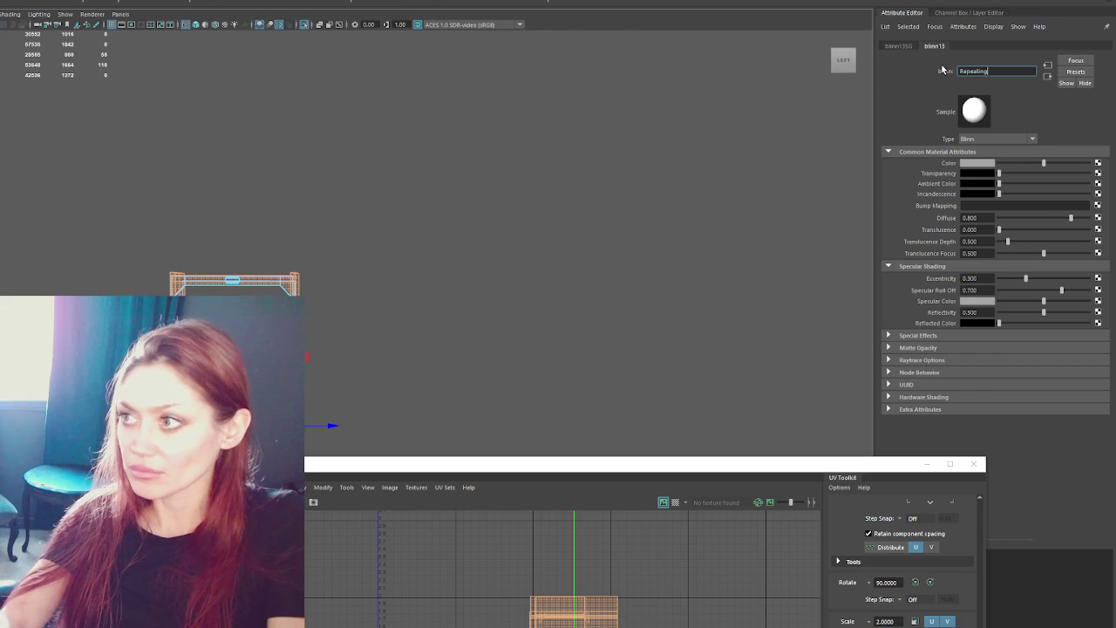
{"action": "type", "text": " Wood"}
{"action": "key", "text": "Return"}
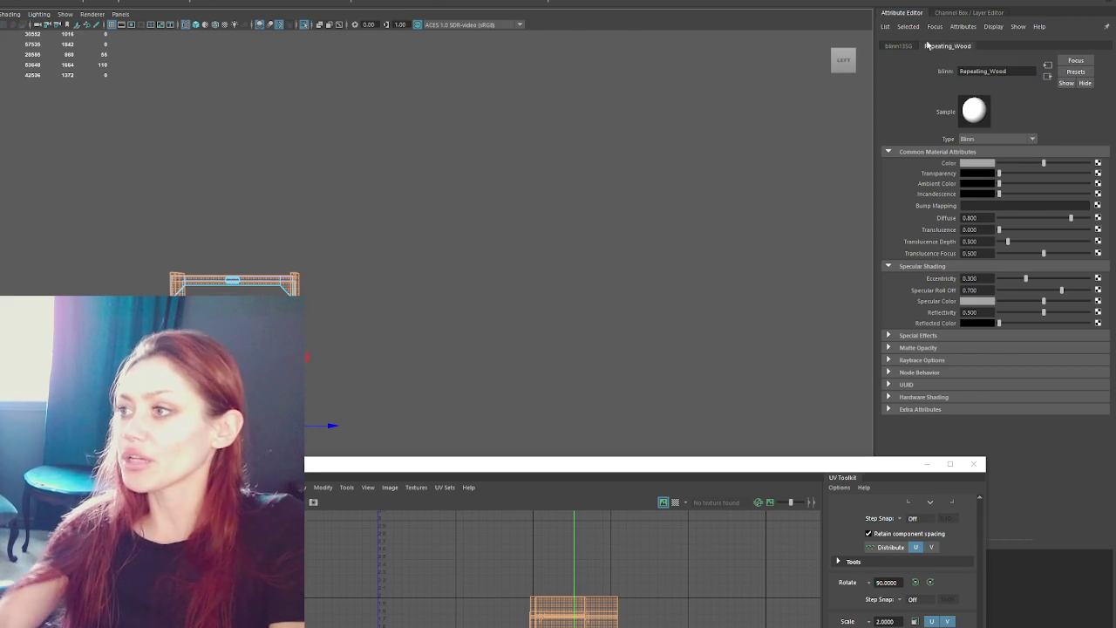
Bring the UV layout back into view and select the lower-middle cabinet body shells.
{"action": "left_click_drag", "start_coordinate": [655, 464], "coordinate": [686, 72]}
{"action": "mouse_move", "coordinate": [624, 239]}
{"action": "left_mouse_down"}
{"action": "mouse_move", "coordinate": [381, 364]}
{"action": "mouse_move", "coordinate": [486, 230]}
{"action": "mouse_move", "coordinate": [617, 204]}
{"action": "left_mouse_up"}
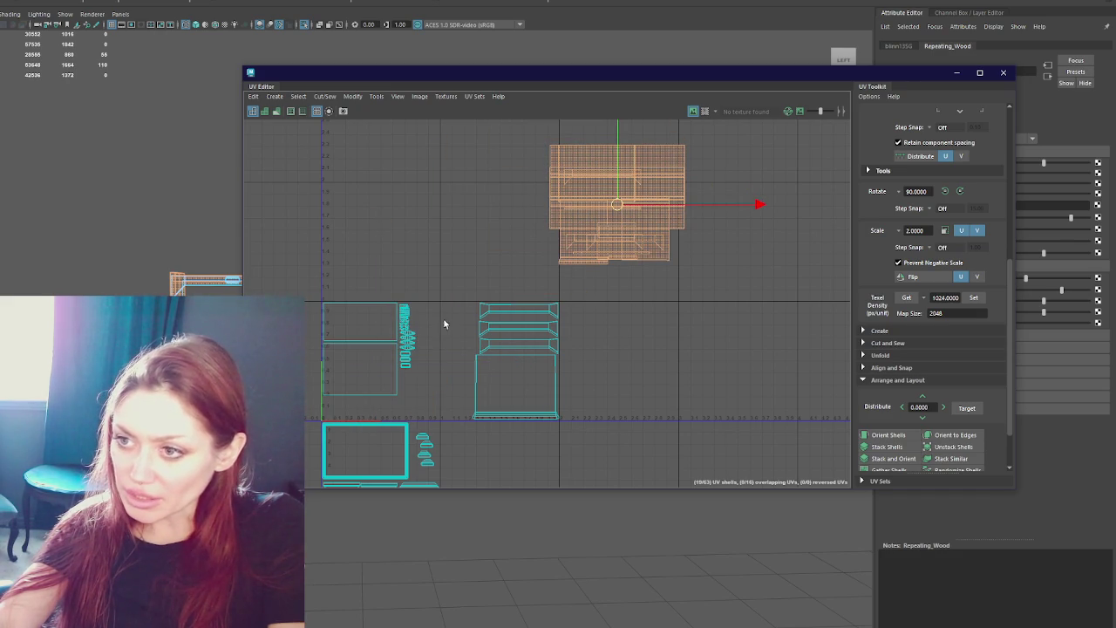
{"action": "mouse_move", "coordinate": [458, 296]}
{"action": "left_mouse_down"}
{"action": "mouse_move", "coordinate": [585, 439]}
{"action": "mouse_move", "coordinate": [577, 433]}
{"action": "left_mouse_up"}
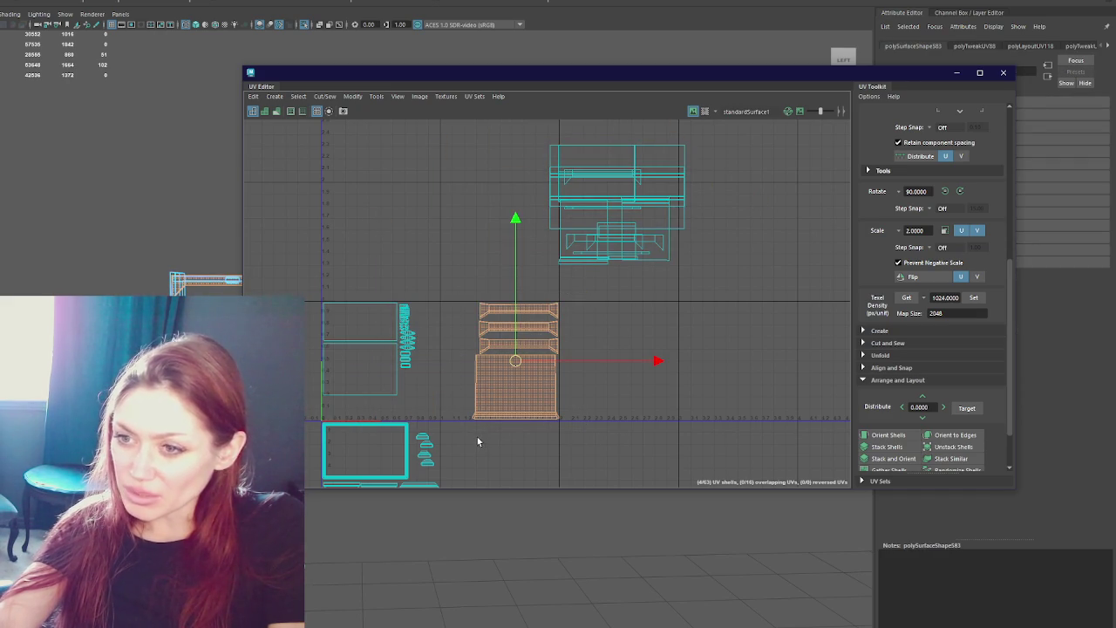
Name the selected body pieces' new Blinn material Detailed_Wood.
{"action": "right_click", "coordinate": [125, 158]}
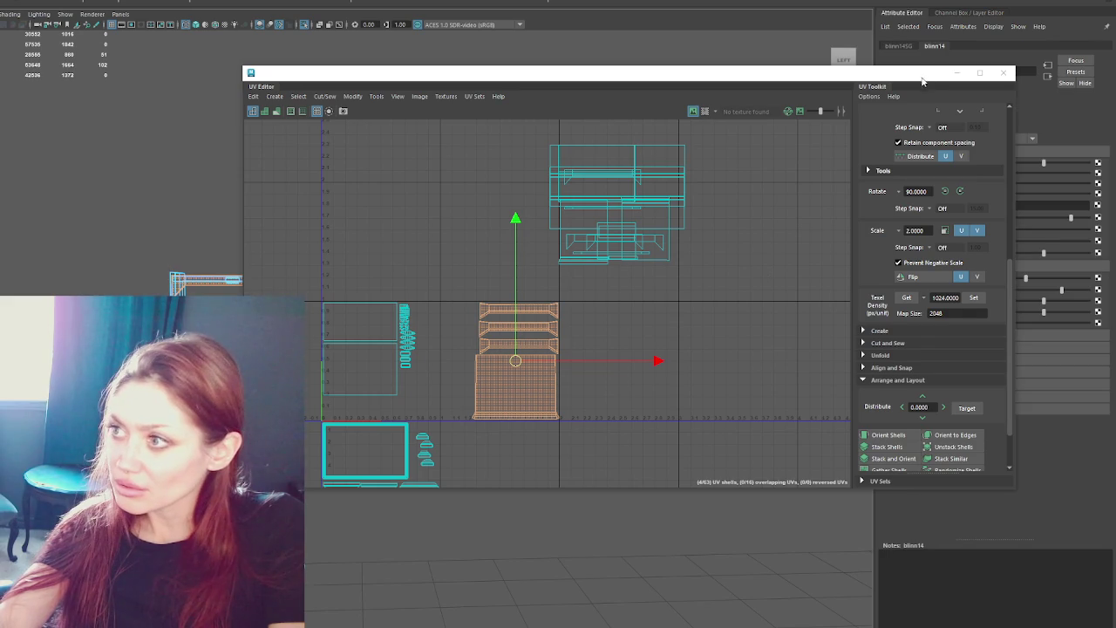
{"action": "left_click_drag", "start_coordinate": [924, 82], "coordinate": [930, 179]}
{"action": "double_click", "coordinate": [993, 71]}
{"action": "type", "text": "Defailed D"}
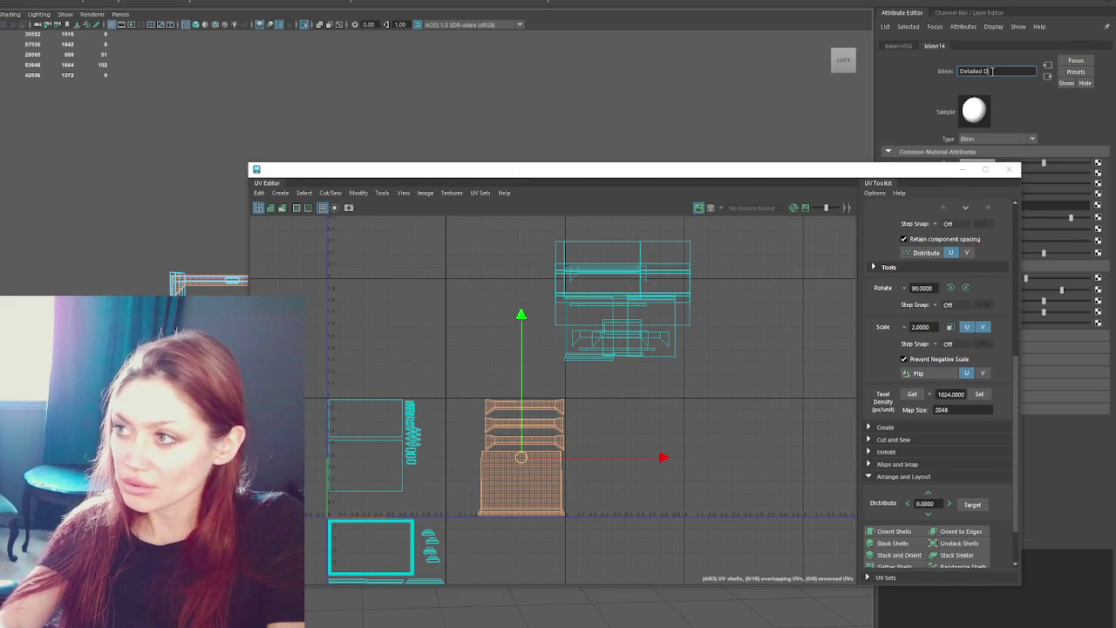
{"action": "type", "text": "od"}
{"action": "key", "text": "Return"}
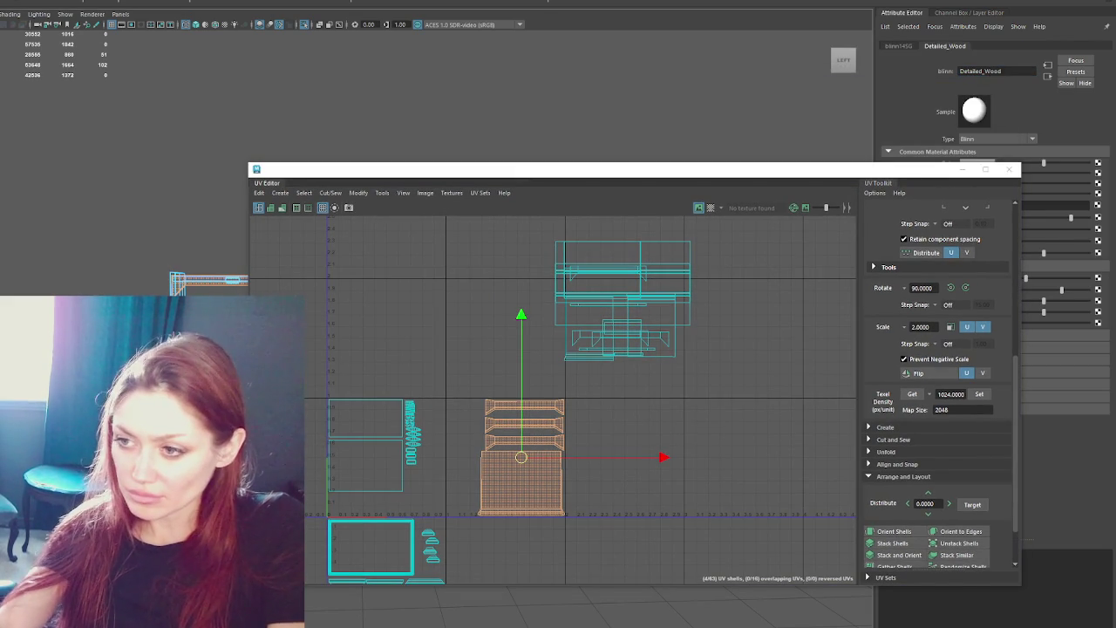
Give the two rectangular panel shells a Blinn material named Backsplash_And_Metal.
{"action": "mouse_move", "coordinate": [301, 378]}
{"action": "left_mouse_down"}
{"action": "mouse_move", "coordinate": [388, 482]}
{"action": "mouse_move", "coordinate": [427, 506]}
{"action": "left_mouse_up"}
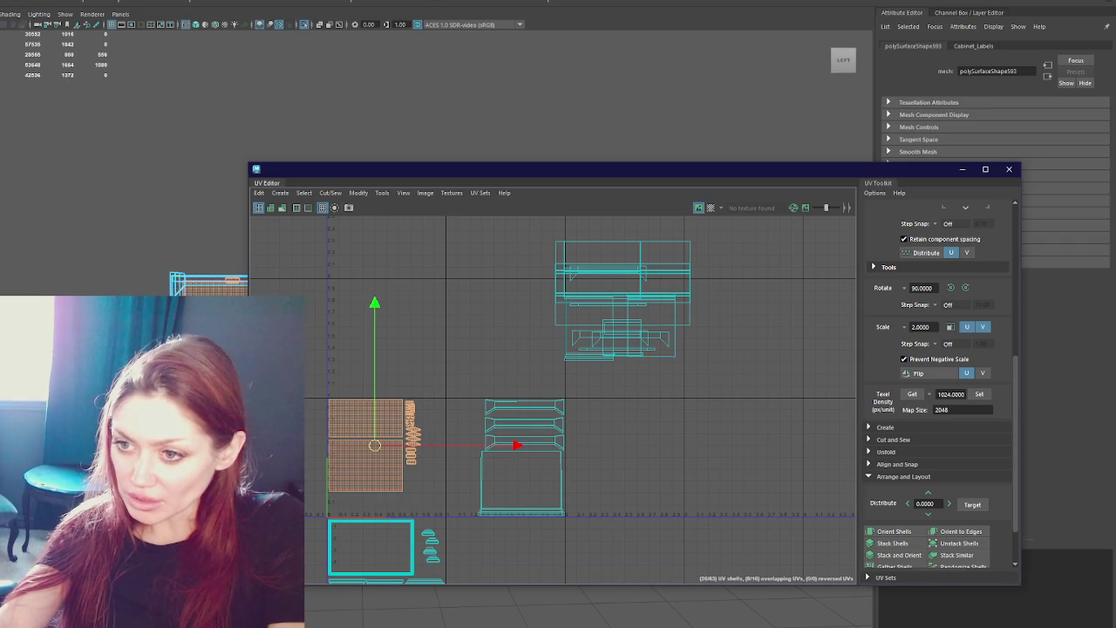
{"action": "mouse_move", "coordinate": [404, 172]}
{"action": "left_mouse_down"}
{"action": "mouse_move", "coordinate": [566, 149]}
{"action": "mouse_move", "coordinate": [368, 168]}
{"action": "left_mouse_up"}
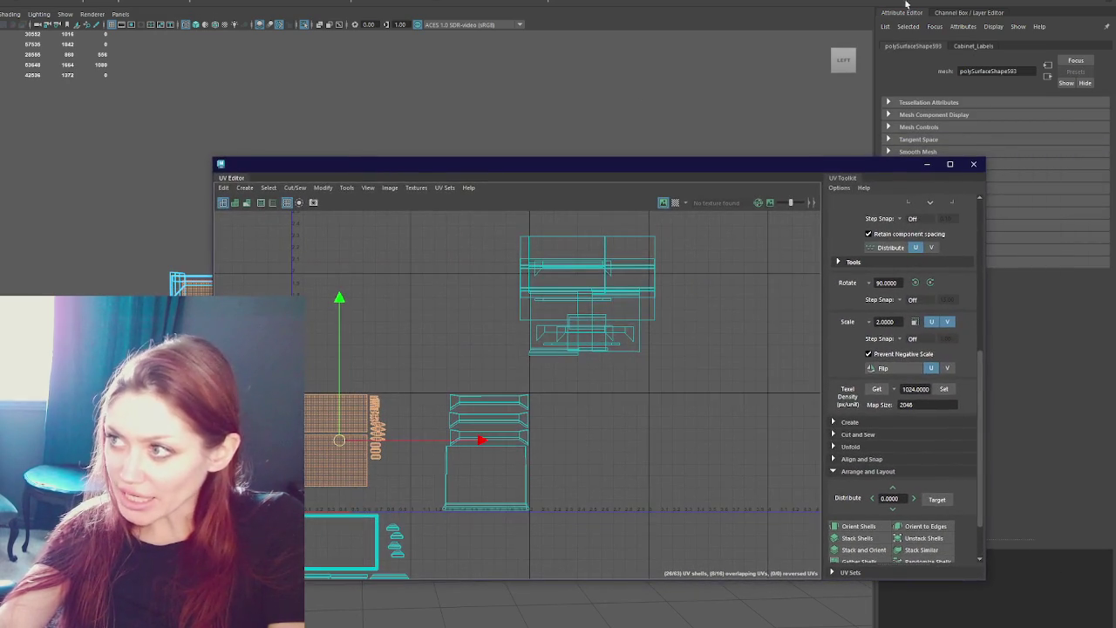
{"action": "right_click", "coordinate": [99, 114]}
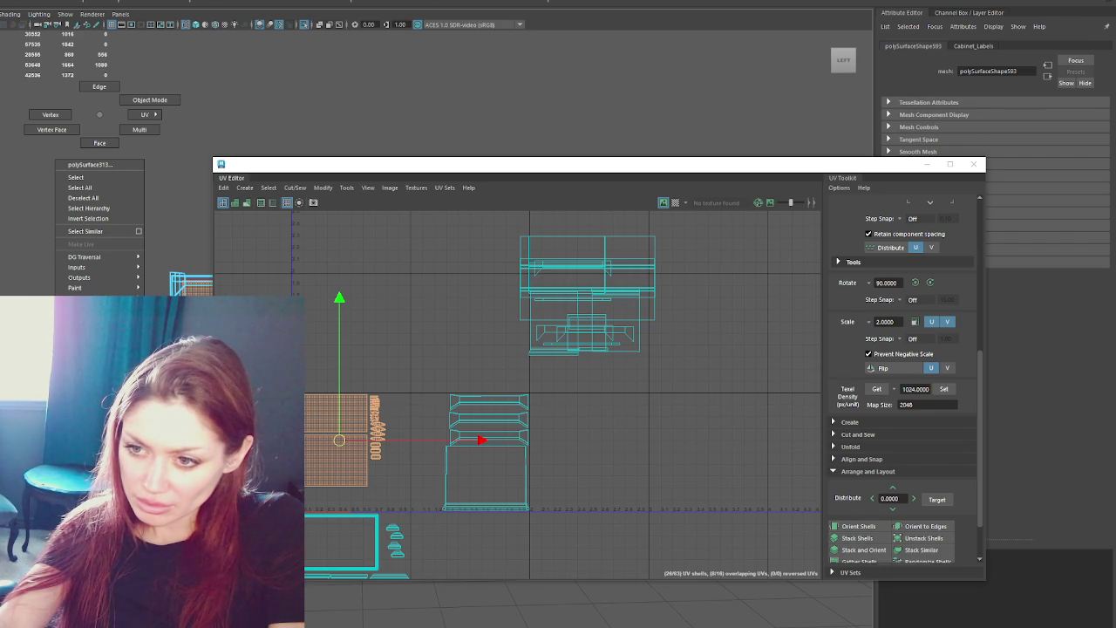
{"action": "double_click", "coordinate": [997, 71]}
{"action": "type", "text": "Back"}
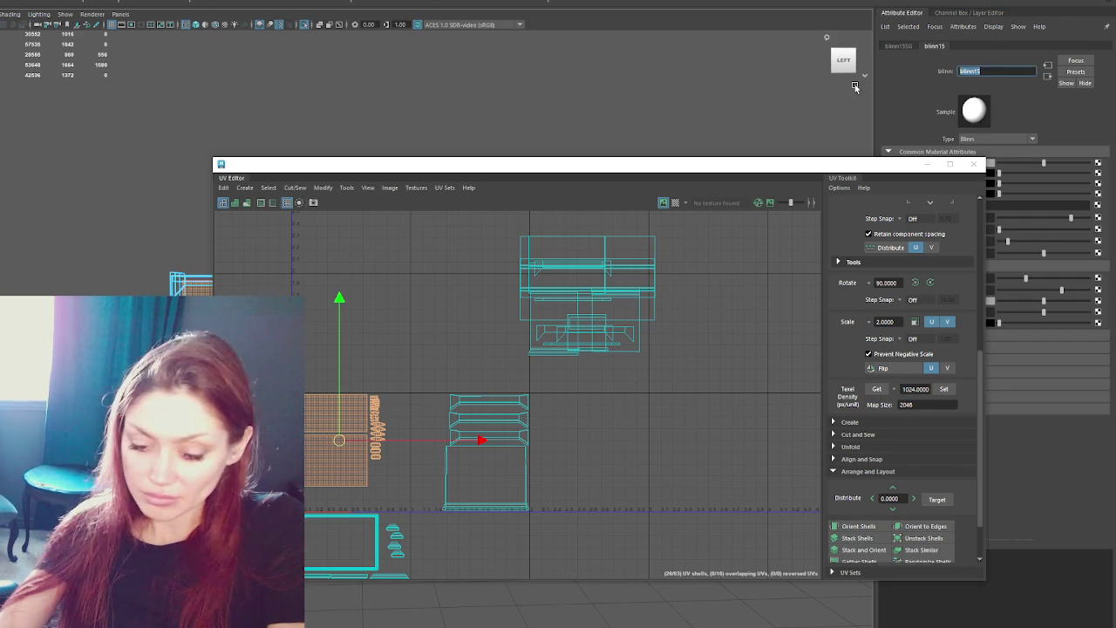
{"action": "type", "text": "splash "}
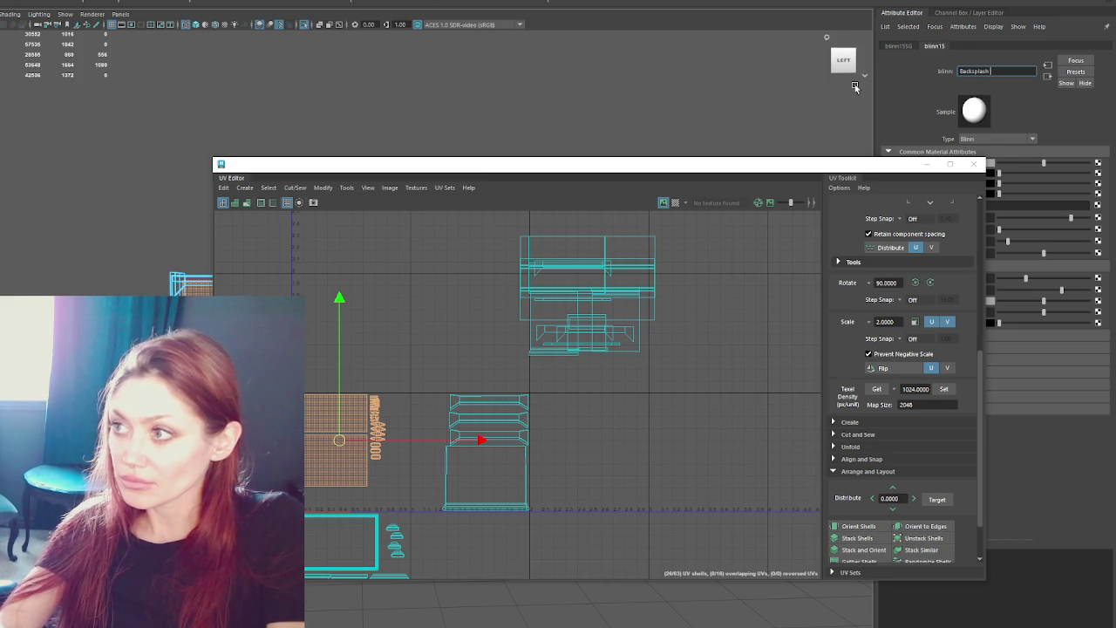
{"action": "type", "text": "And Metal"}
{"action": "key", "text": "Return"}
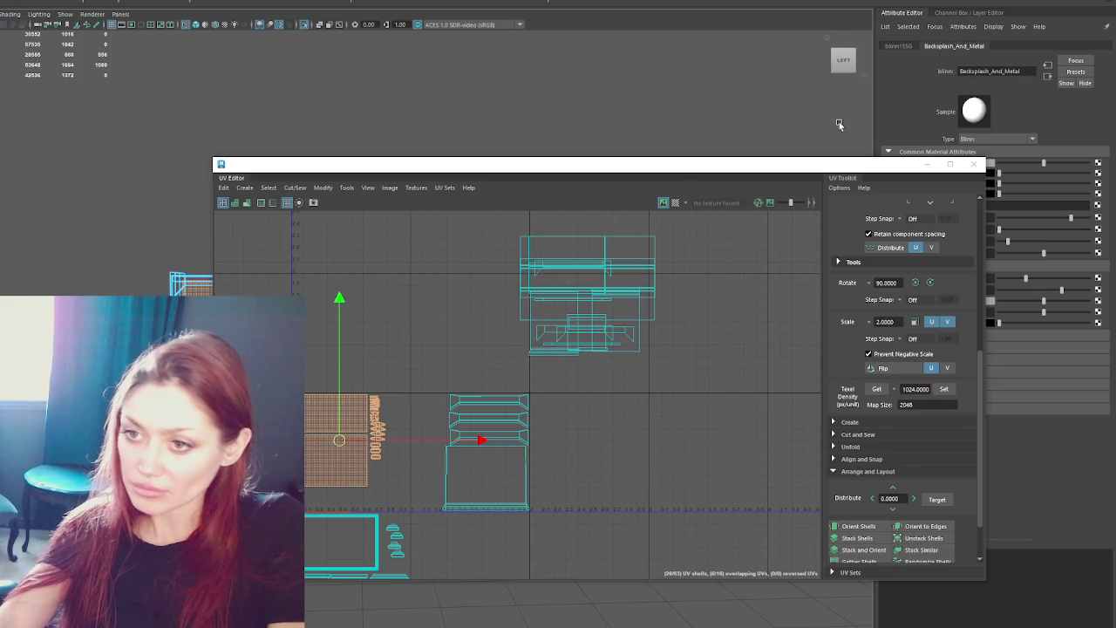
{"action": "left_click_drag", "start_coordinate": [401, 168], "coordinate": [540, 162]}
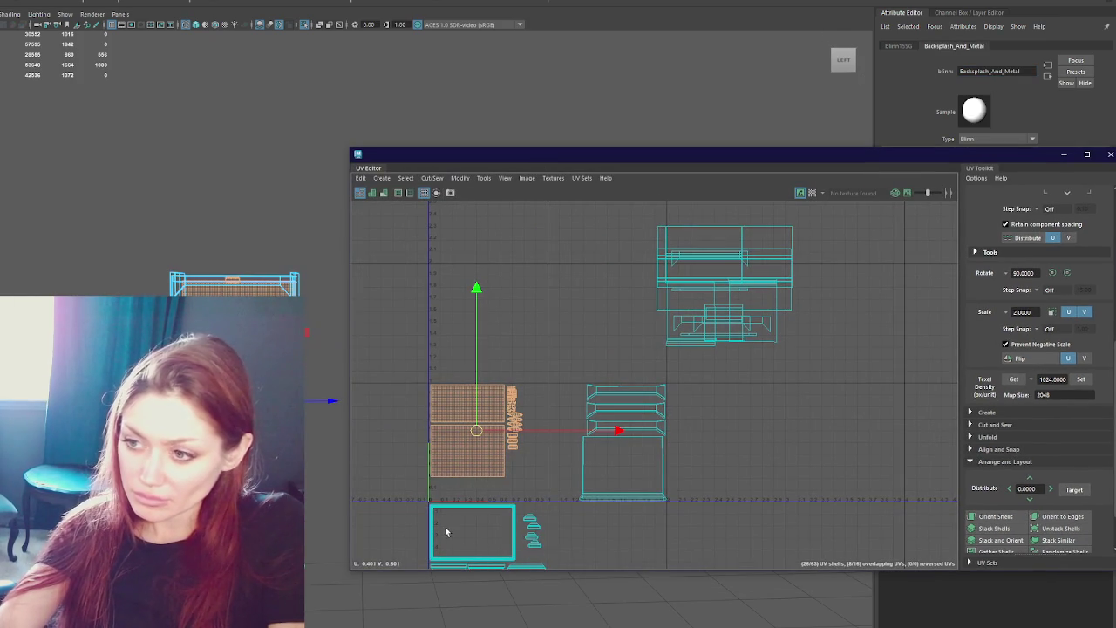
{"action": "left_click_drag", "start_coordinate": [470, 473], "coordinate": [490, 349]}
Assign the lower UV shells a new Blinn material named Wood_Detailed_2.
{"action": "mouse_move", "coordinate": [406, 370]}
{"action": "left_mouse_down"}
{"action": "mouse_move", "coordinate": [481, 412]}
{"action": "mouse_move", "coordinate": [572, 512]}
{"action": "left_mouse_up"}
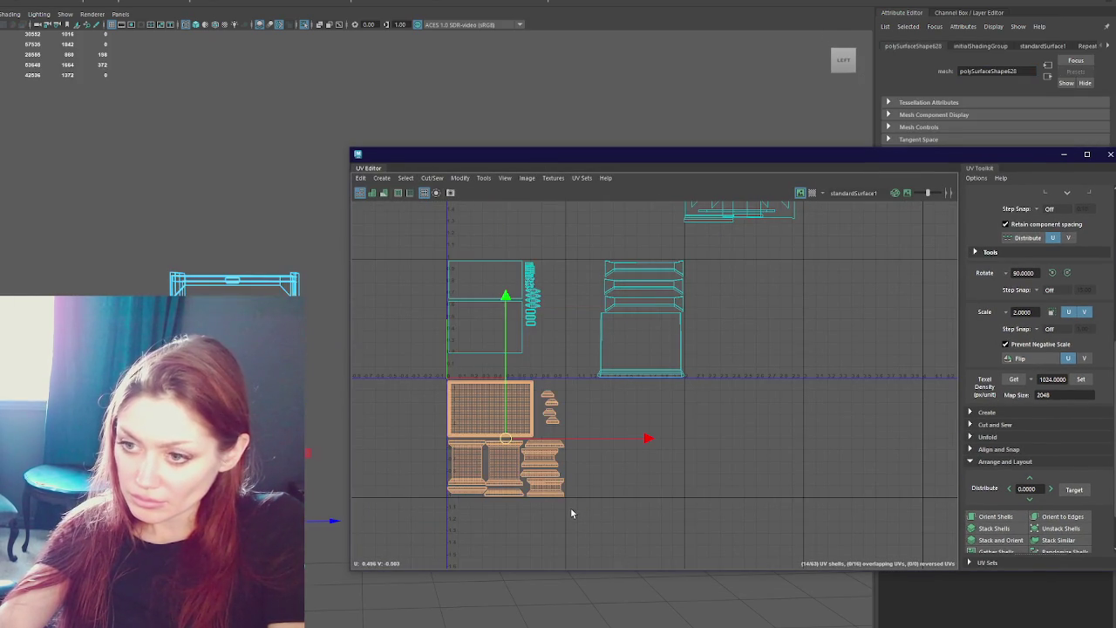
{"action": "right_click", "coordinate": [238, 155]}
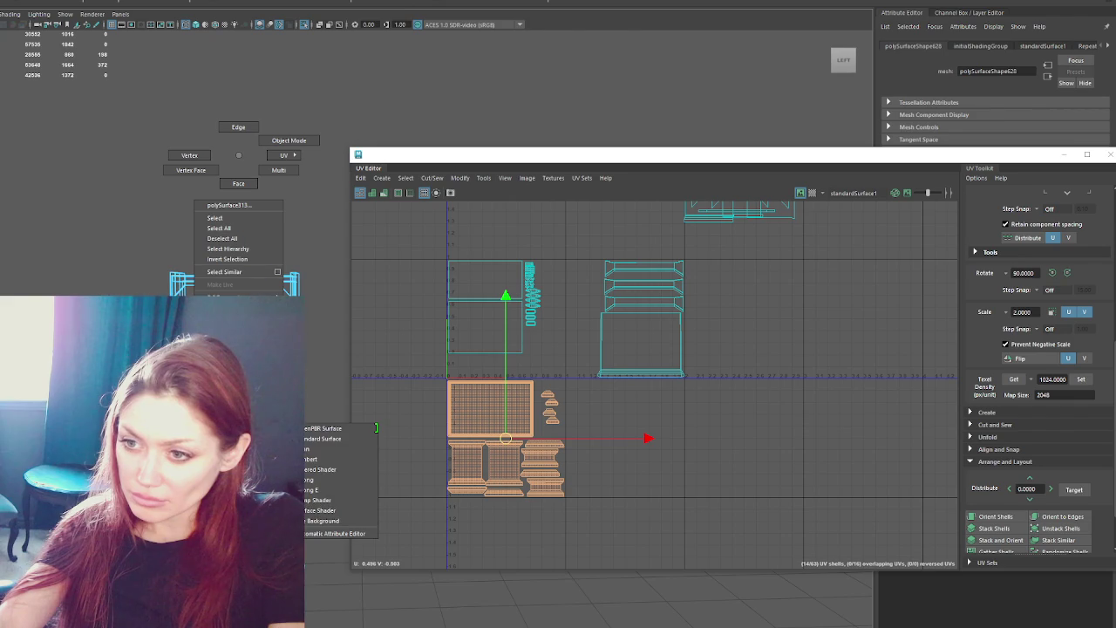
{"action": "left_click", "coordinate": [340, 448]}
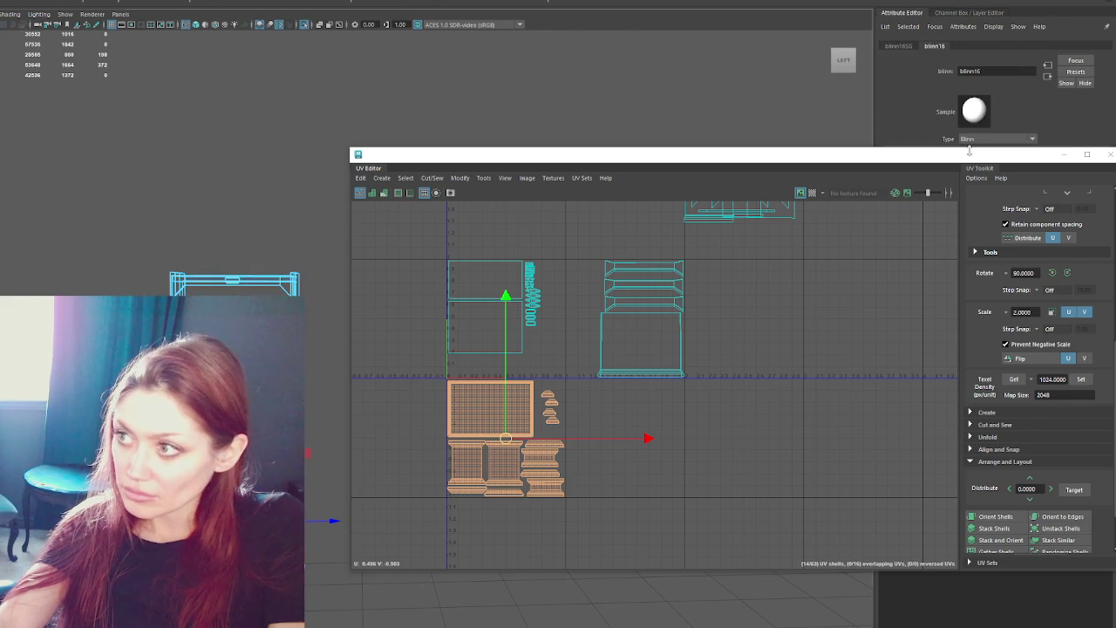
{"action": "left_click_drag", "start_coordinate": [969, 151], "coordinate": [971, 166]}
{"action": "type", "text": "Wood_Detailed_2"}
{"action": "key", "text": "Return"}
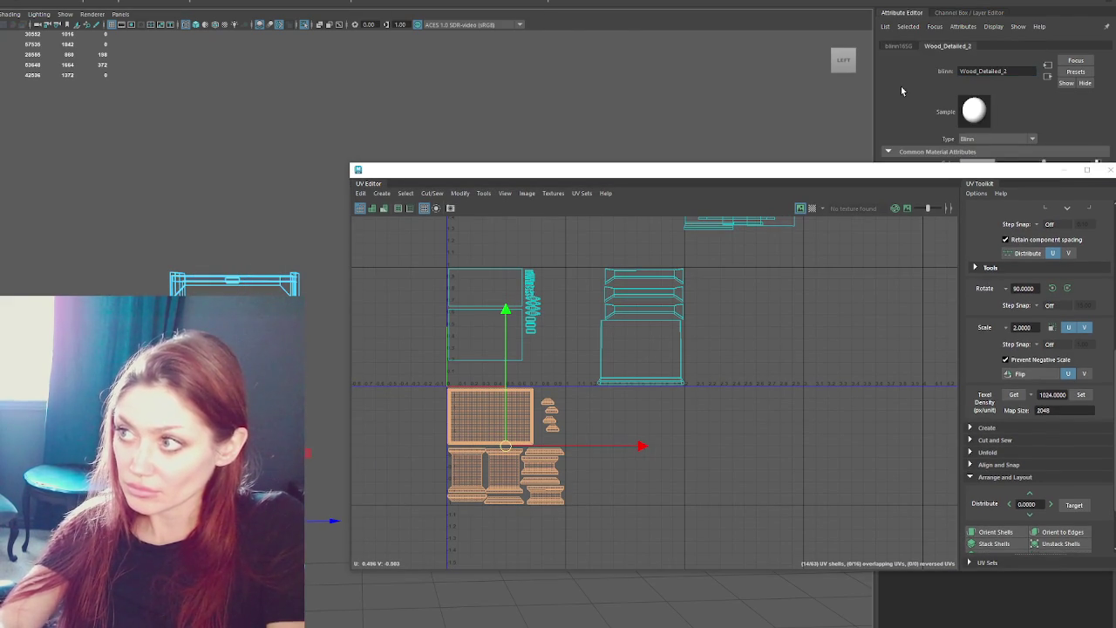
Move those shells up into the 0–1 tile and shift the right shells onto them.
{"action": "scroll", "coordinate": [517, 454], "scroll_direction": "up", "scroll_amount": 2}
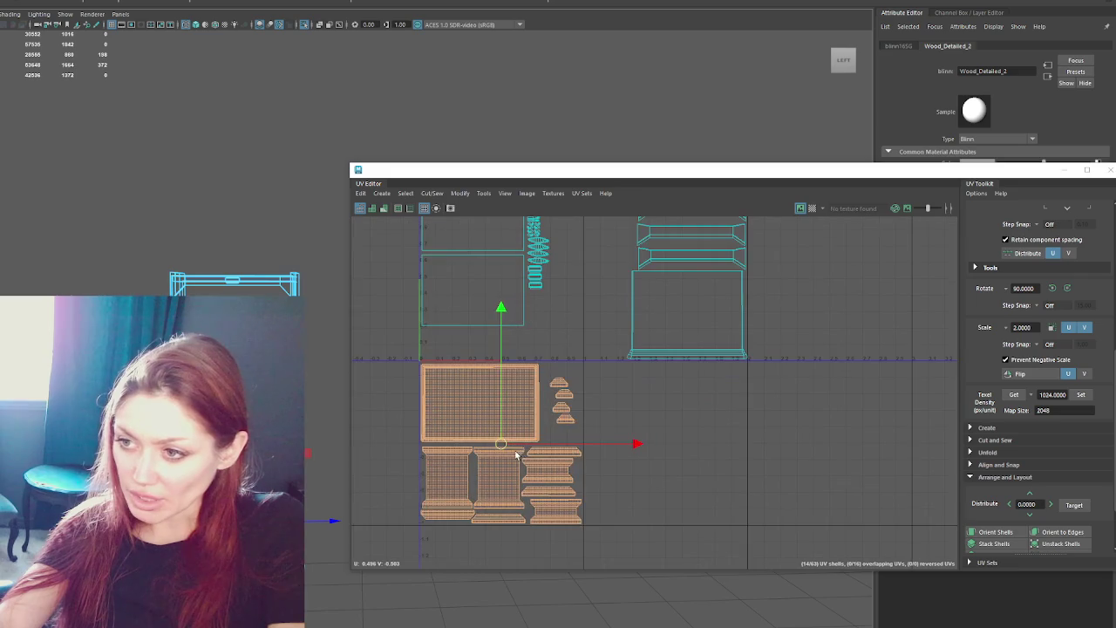
{"action": "left_click_drag", "start_coordinate": [502, 445], "coordinate": [502, 281]}
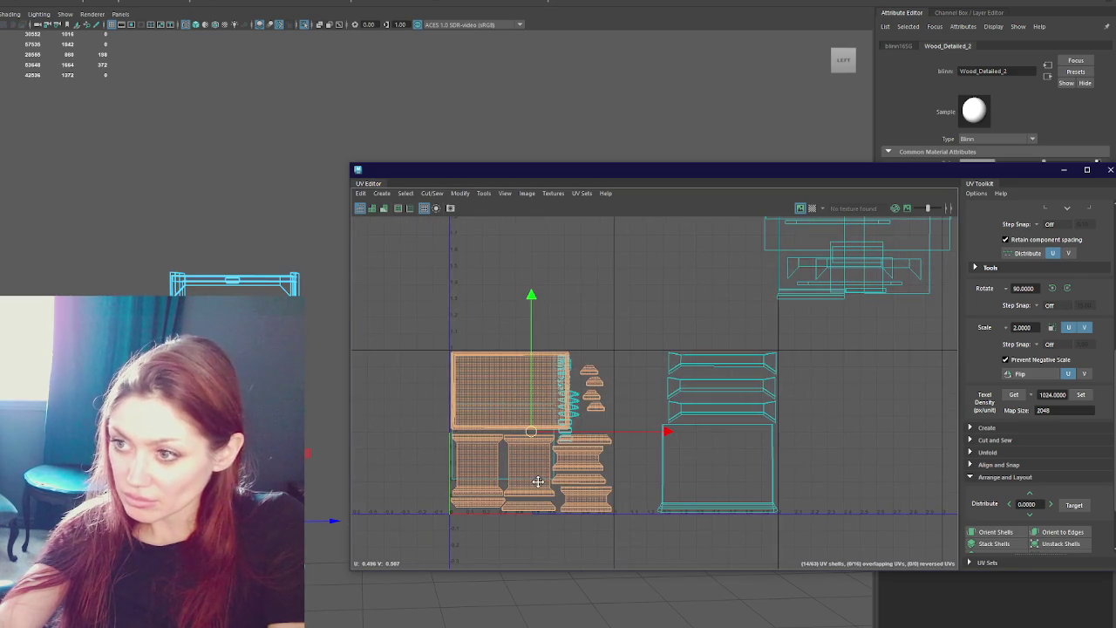
{"action": "scroll", "coordinate": [542, 462], "scroll_direction": "up", "scroll_amount": 1}
{"action": "left_click_drag", "start_coordinate": [527, 429], "coordinate": [528, 423]}
{"action": "scroll", "coordinate": [685, 340], "scroll_direction": "down", "scroll_amount": 2}
{"action": "left_click_drag", "start_coordinate": [728, 295], "coordinate": [879, 501]}
{"action": "left_click_drag", "start_coordinate": [811, 399], "coordinate": [570, 401]}
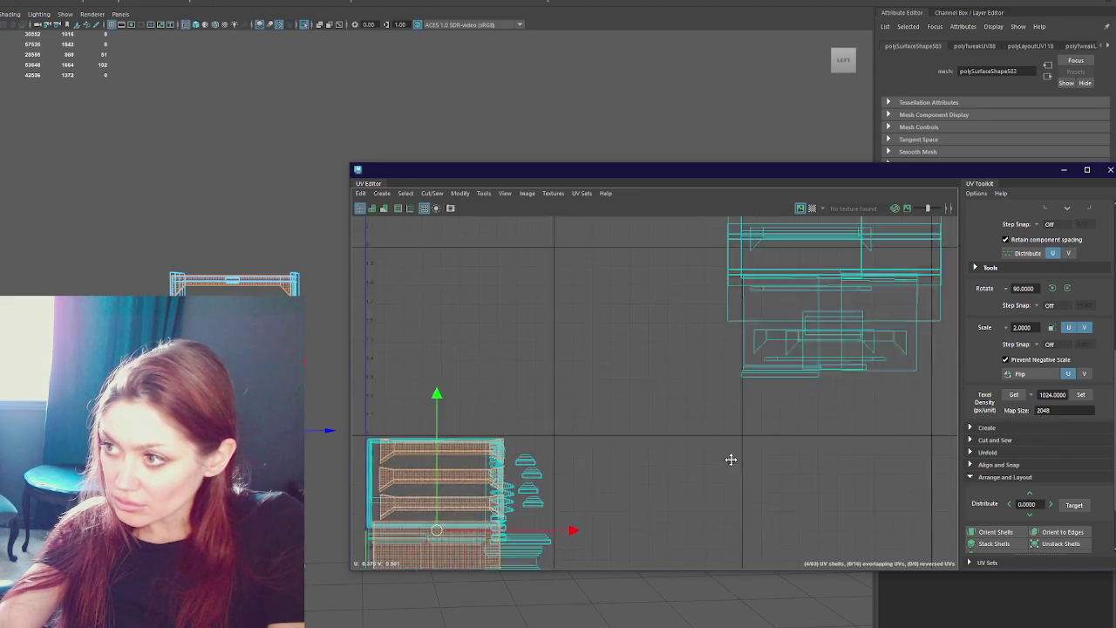
Select the whole upper UV cluster and move it onto the other shells.
{"action": "left_click", "coordinate": [760, 319]}
{"action": "left_click", "coordinate": [761, 320]}
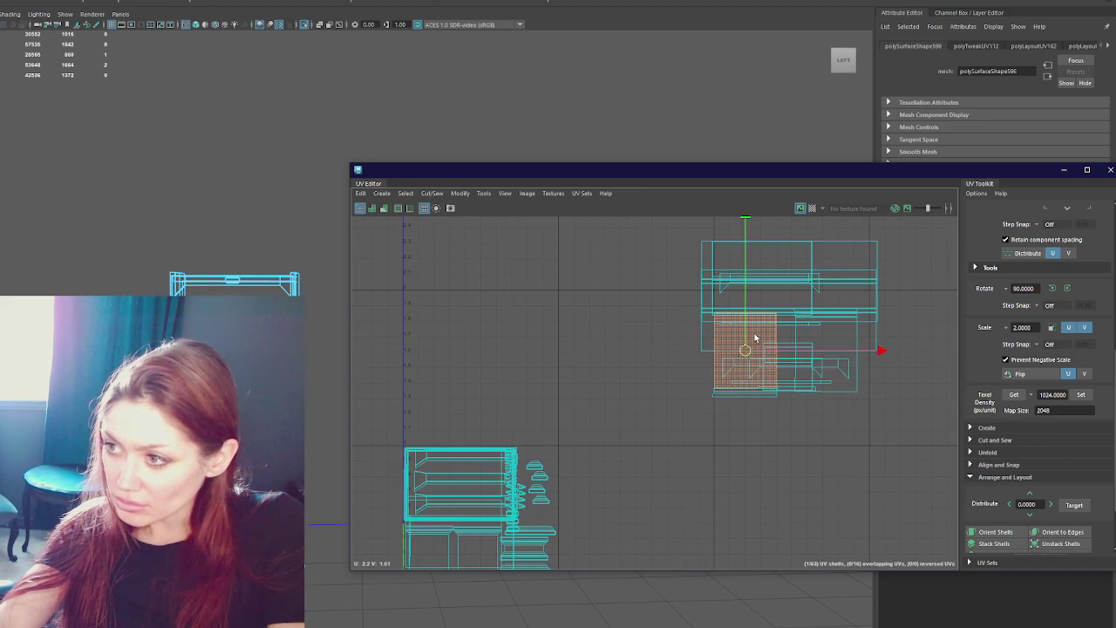
{"action": "scroll", "coordinate": [441, 474], "scroll_direction": "down", "scroll_amount": 2}
{"action": "mouse_move", "coordinate": [622, 246]}
{"action": "left_mouse_down"}
{"action": "mouse_move", "coordinate": [846, 398]}
{"action": "mouse_move", "coordinate": [849, 429]}
{"action": "left_mouse_up"}
{"action": "left_click_drag", "start_coordinate": [708, 373], "coordinate": [475, 513]}
{"action": "scroll", "coordinate": [475, 513], "scroll_direction": "down", "scroll_amount": 3}
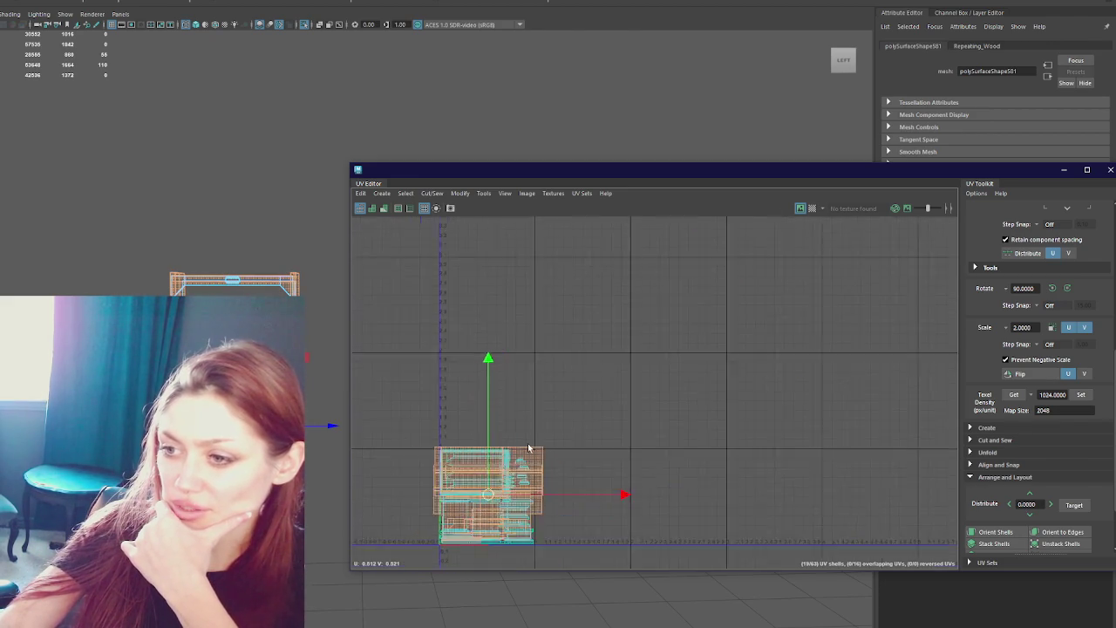
Close the UV Editor, rename the mesh Cabinet and duplicate it as Cabinet1.
{"action": "left_click_drag", "start_coordinate": [837, 172], "coordinate": [316, 394]}
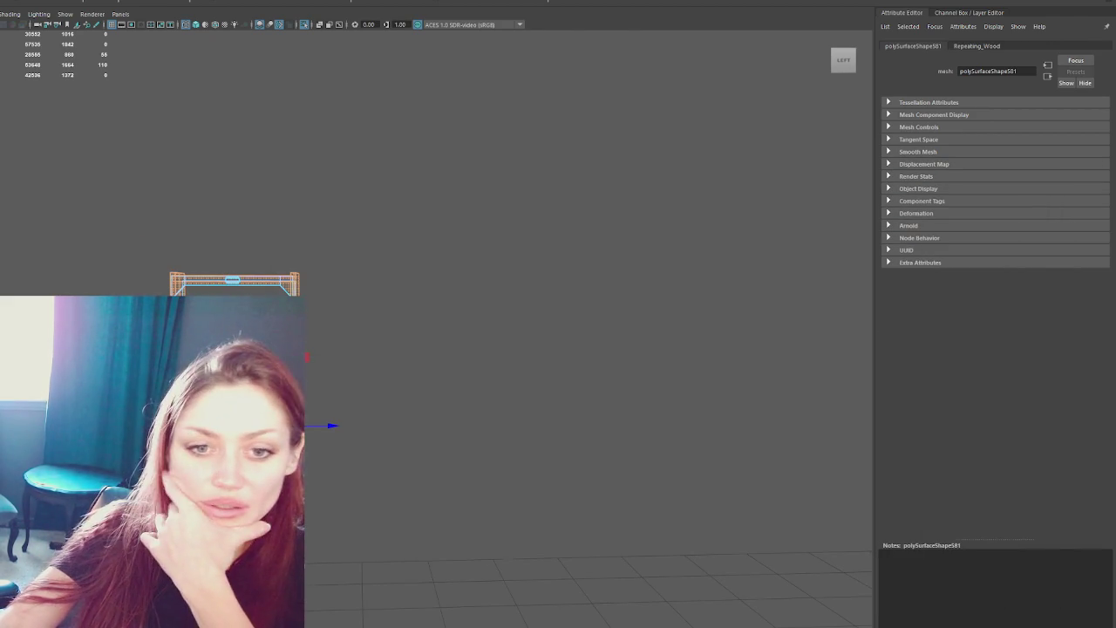
{"action": "left_click", "coordinate": [326, 184]}
{"action": "key", "text": "ctrl+z"}
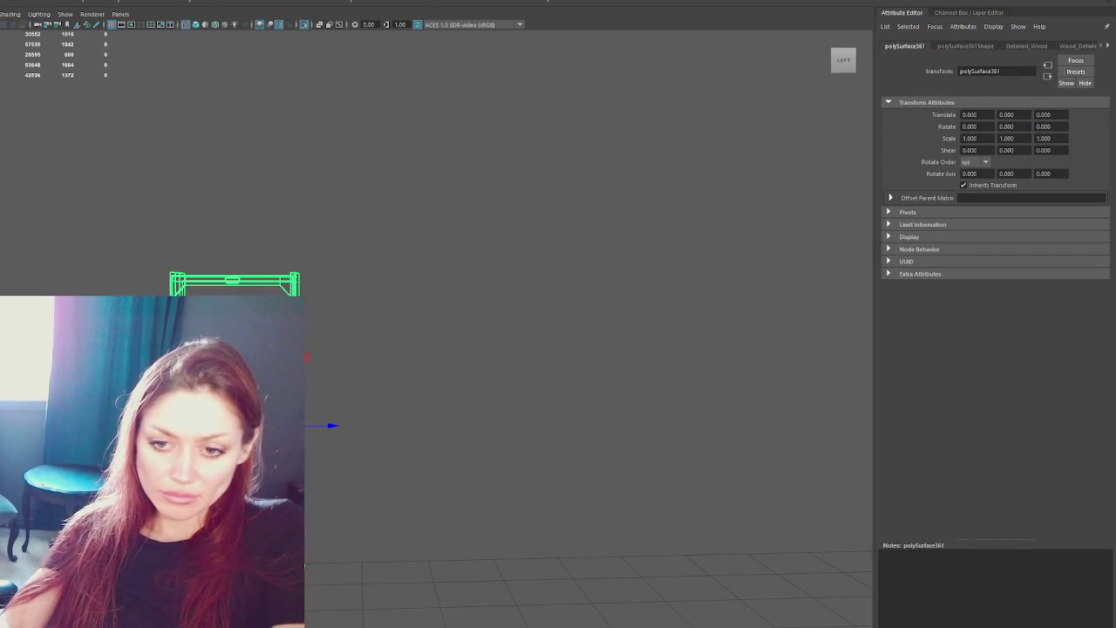
{"action": "key", "text": "ctrl+z"}
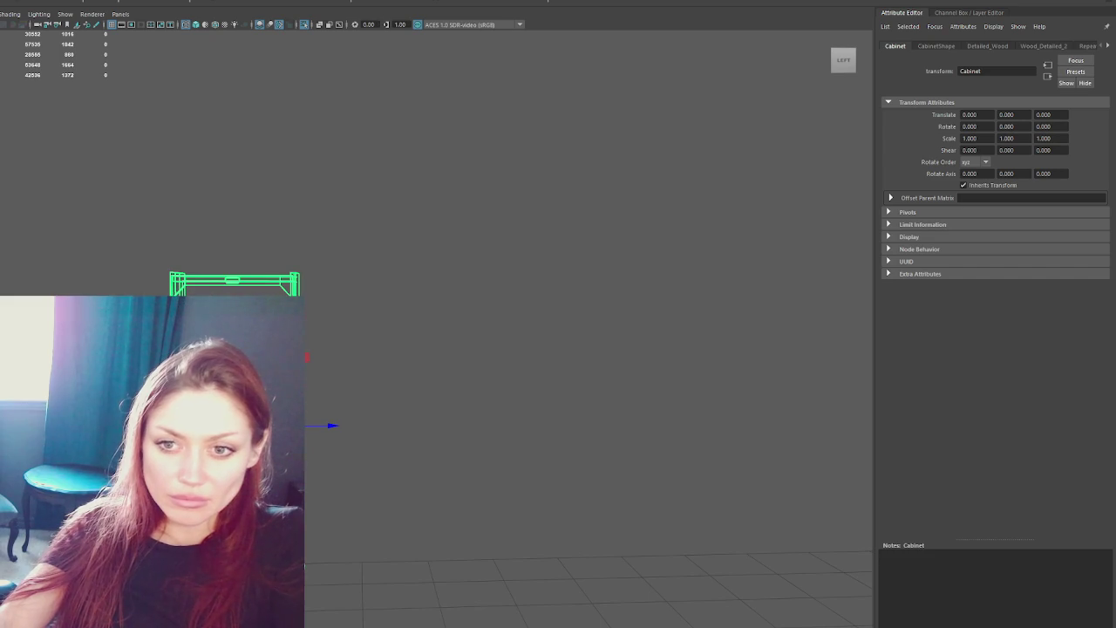
{"action": "key", "text": "ctrl+d"}
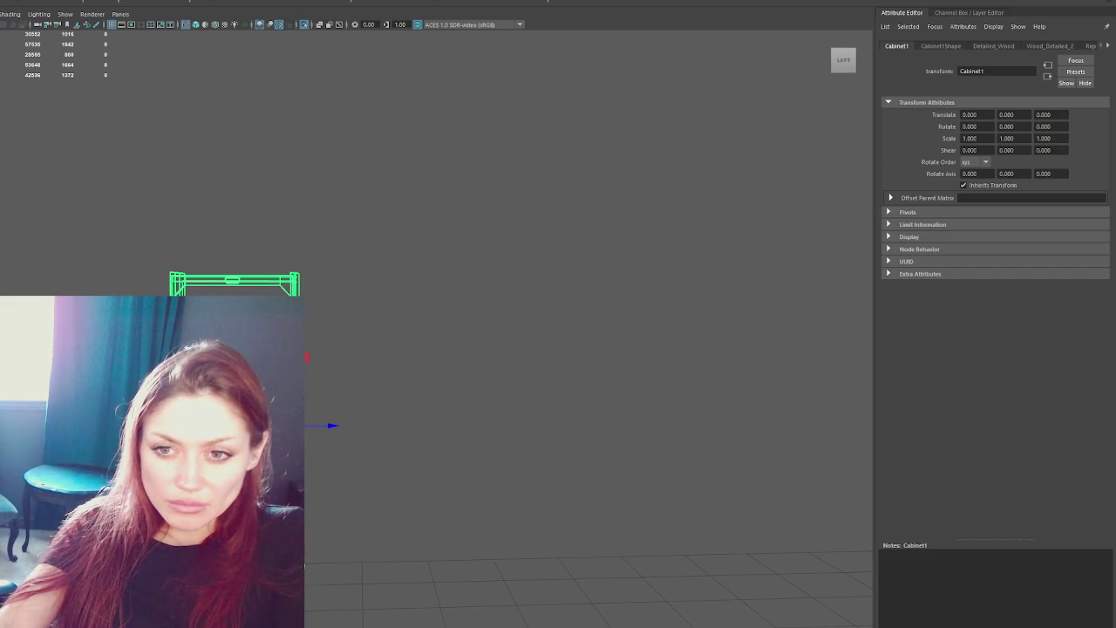
Clear the selection and show the whole room again in shaded display.
{"action": "left_click", "coordinate": [206, 136]}
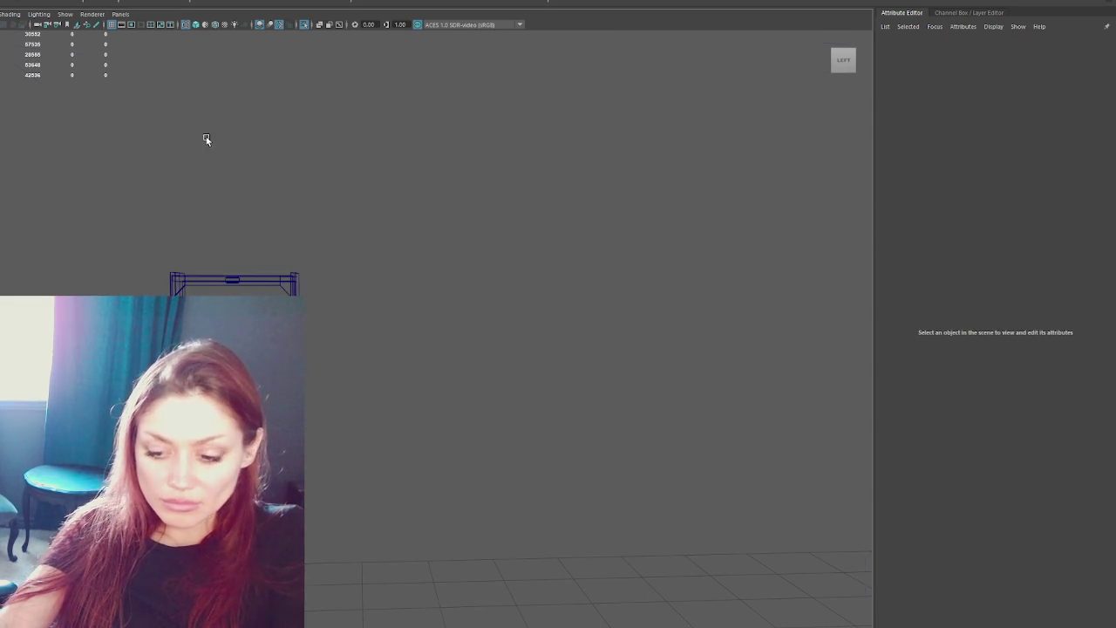
{"action": "key", "text": "ctrl+1"}
{"action": "key", "text": "5"}
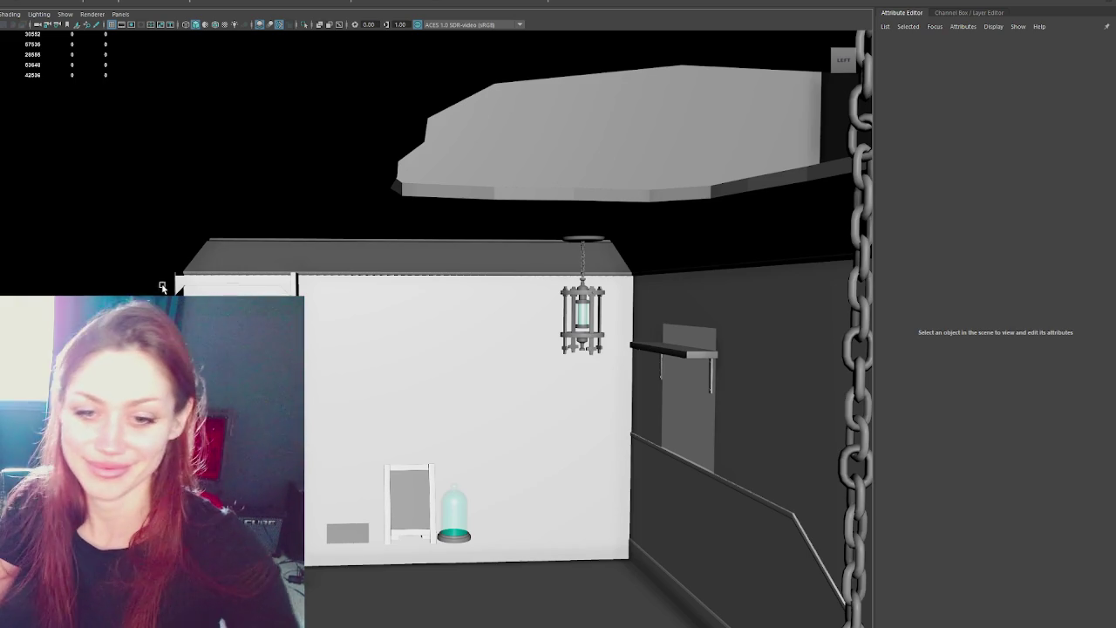
{"action": "scroll", "coordinate": [510, 320], "scroll_direction": "up", "scroll_amount": 3}
Orbit toward the room corner and select the wall trim.
{"action": "mouse_move", "coordinate": [688, 352]}
{"action": "left_mouse_down"}
{"action": "mouse_move", "coordinate": [654, 297]}
{"action": "mouse_move", "coordinate": [474, 214]}
{"action": "left_mouse_up"}
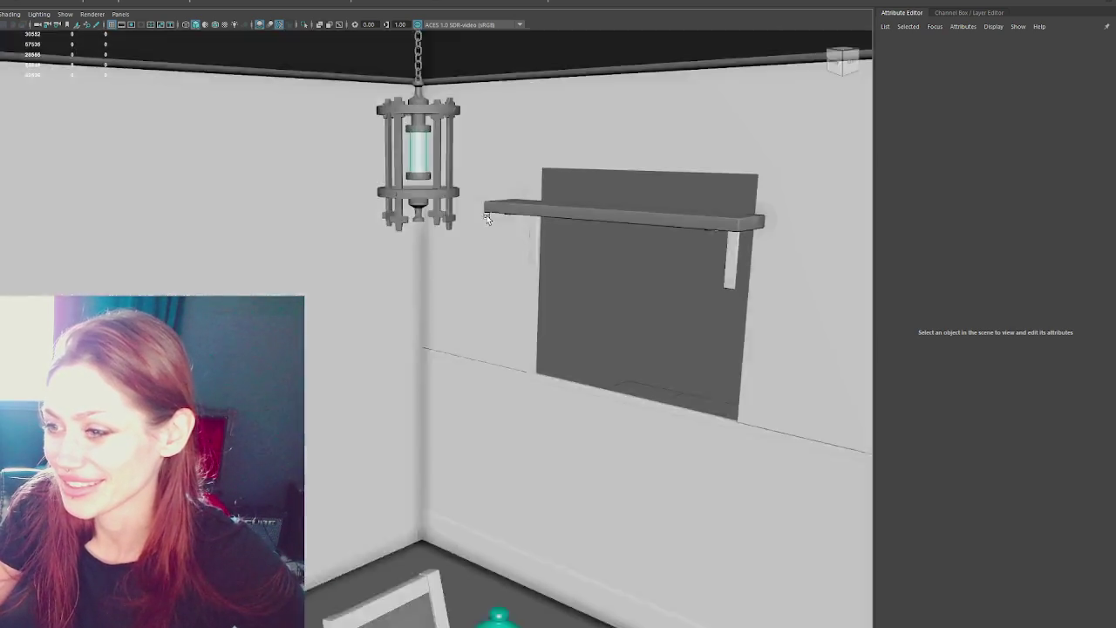
{"action": "scroll", "coordinate": [473, 210], "scroll_direction": "up", "scroll_amount": 3}
{"action": "left_click", "coordinate": [527, 355]}
{"action": "scroll", "coordinate": [549, 352], "scroll_direction": "up", "scroll_amount": 6}
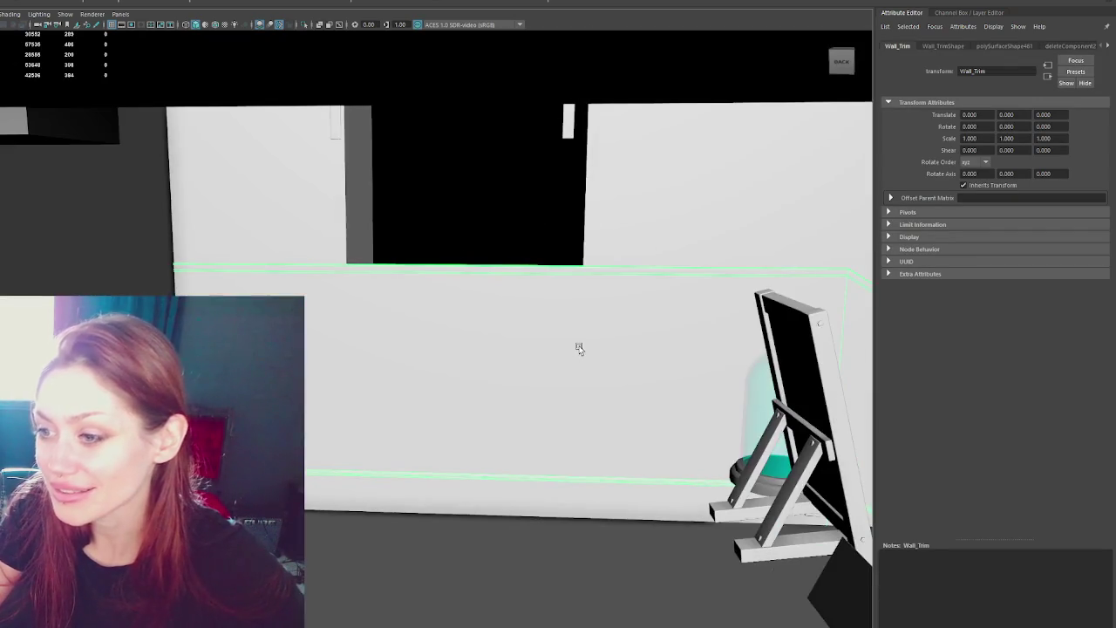
{"action": "key", "text": "4"}
{"action": "key", "text": "6"}
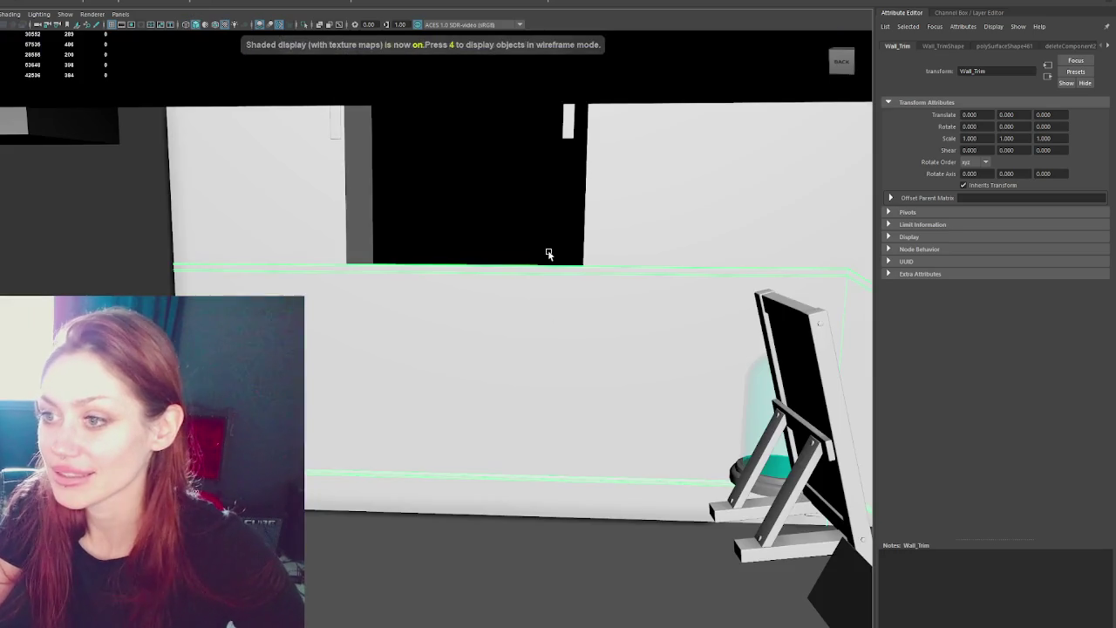
{"action": "scroll", "coordinate": [510, 221], "scroll_direction": "up", "scroll_amount": 3}
{"action": "scroll", "coordinate": [510, 221], "scroll_direction": "down", "scroll_amount": 2}
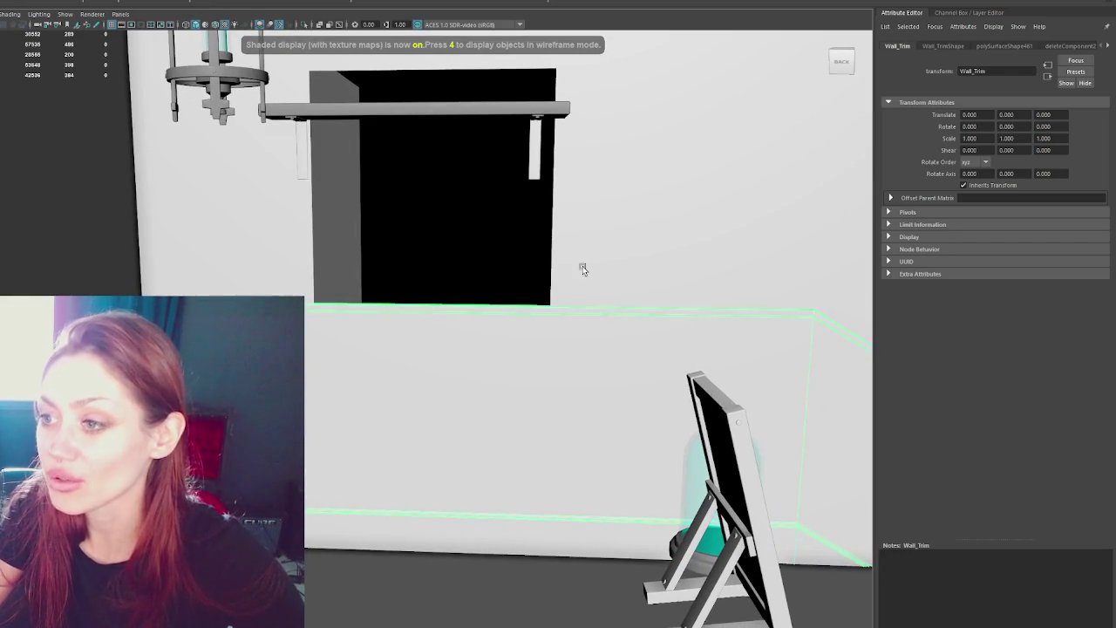
Insert an edge loop on the wall trim and delete its face across the doorway.
{"action": "right_click", "coordinate": [580, 267], "text": "shift"}
{"action": "left_click", "coordinate": [549, 307]}
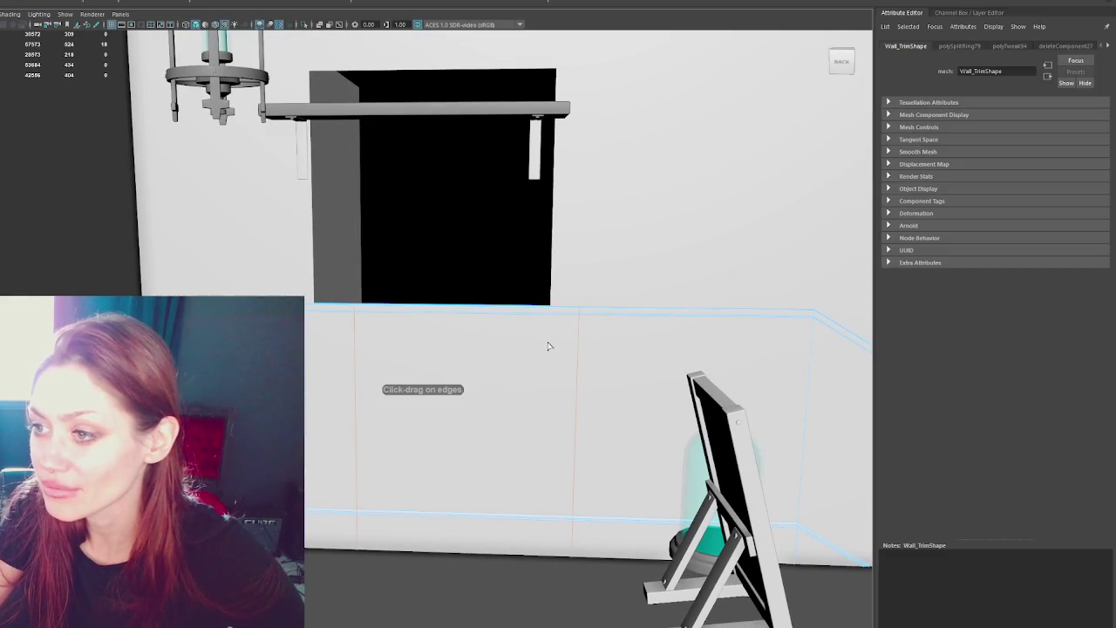
{"action": "key", "text": "4"}
{"action": "left_click", "coordinate": [453, 366]}
{"action": "key", "text": "Delete"}
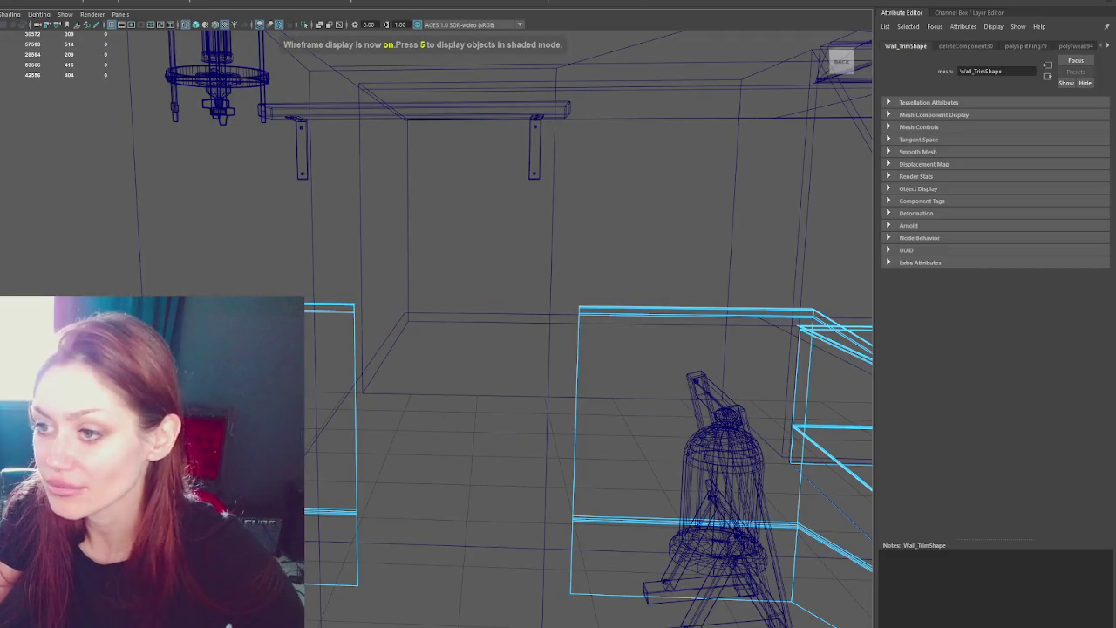
Move the left and right cut-edge vertices to the doorway sides.
{"action": "right_click", "coordinate": [470, 223]}
{"action": "left_click_drag", "start_coordinate": [401, 259], "coordinate": [262, 489]}
{"action": "left_click_drag", "start_coordinate": [340, 450], "coordinate": [301, 450]}
{"action": "mouse_move", "coordinate": [513, 256]}
{"action": "left_mouse_down"}
{"action": "mouse_move", "coordinate": [616, 529]}
{"action": "mouse_move", "coordinate": [628, 615]}
{"action": "left_mouse_up"}
{"action": "left_click_drag", "start_coordinate": [545, 462], "coordinate": [518, 456]}
{"action": "right_click", "coordinate": [576, 296]}
{"action": "key", "text": "6"}
Reselect the wall trim, dismiss the UV options, and select the inner walls.
{"action": "left_click", "coordinate": [590, 316]}
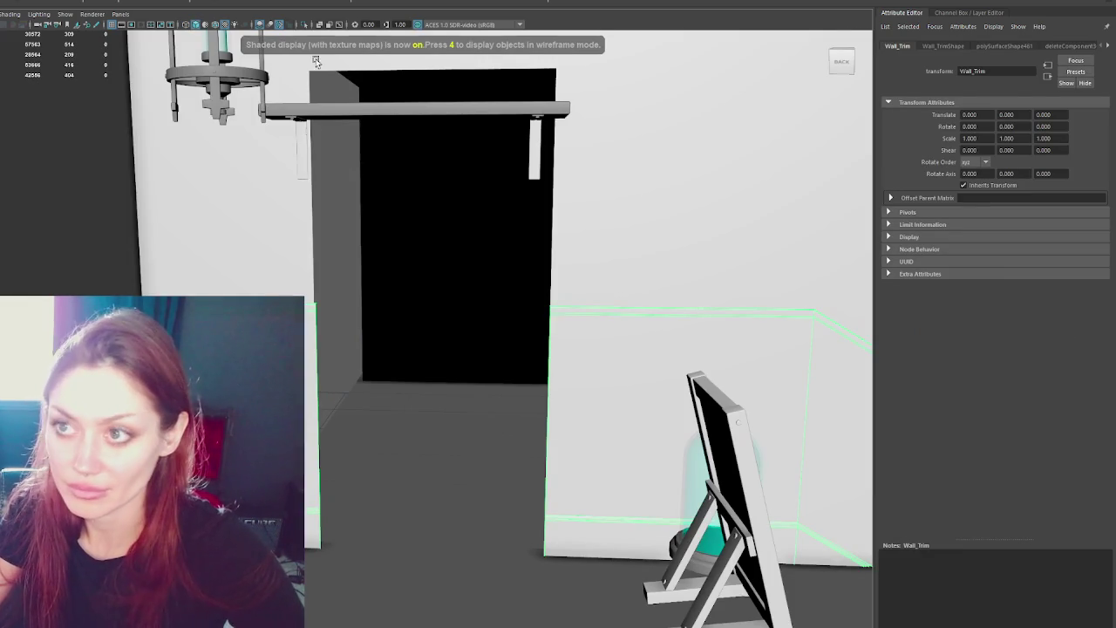
{"action": "left_click", "coordinate": [209, 0]}
{"action": "key", "text": "Escape"}
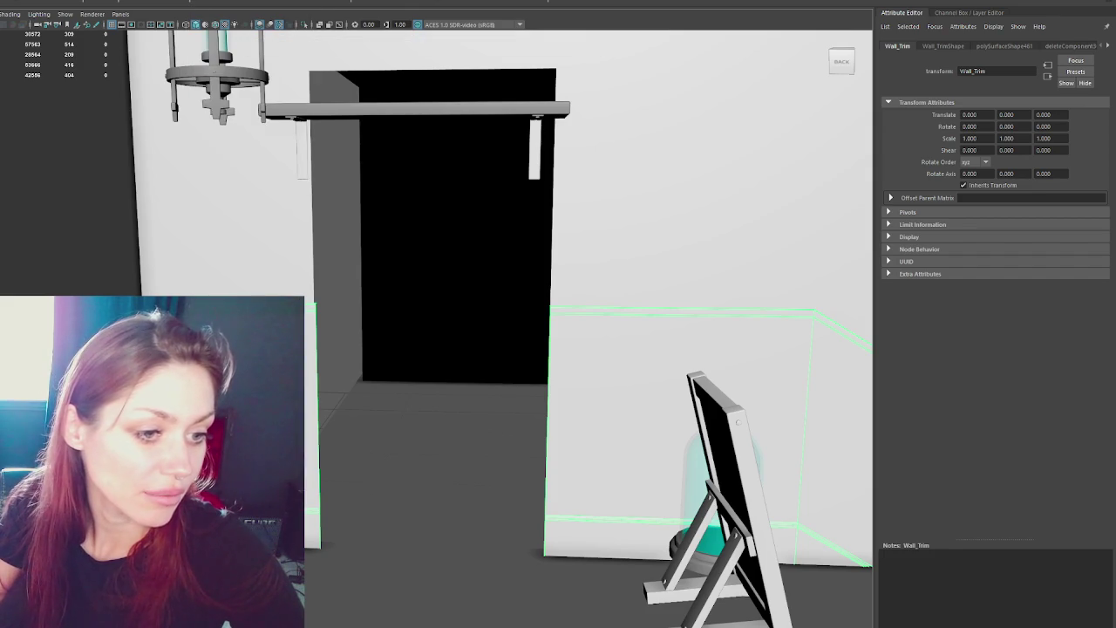
{"action": "left_click", "coordinate": [225, 249]}
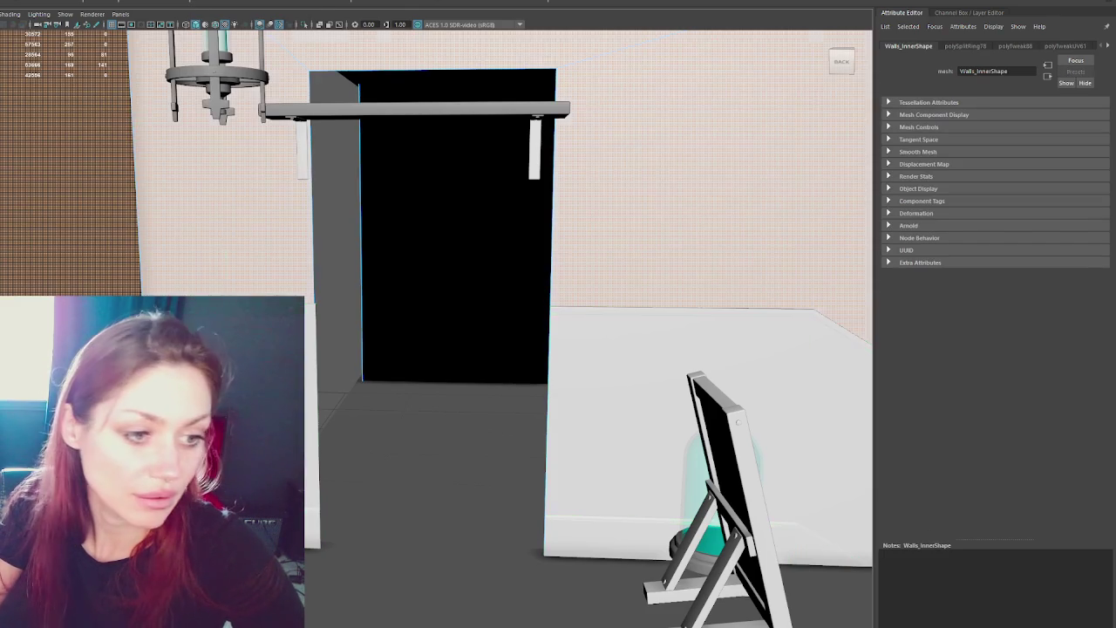
Select all of the wall trim's faces and view them in wireframe.
{"action": "left_click", "coordinate": [319, 458]}
{"action": "key", "text": "F11"}
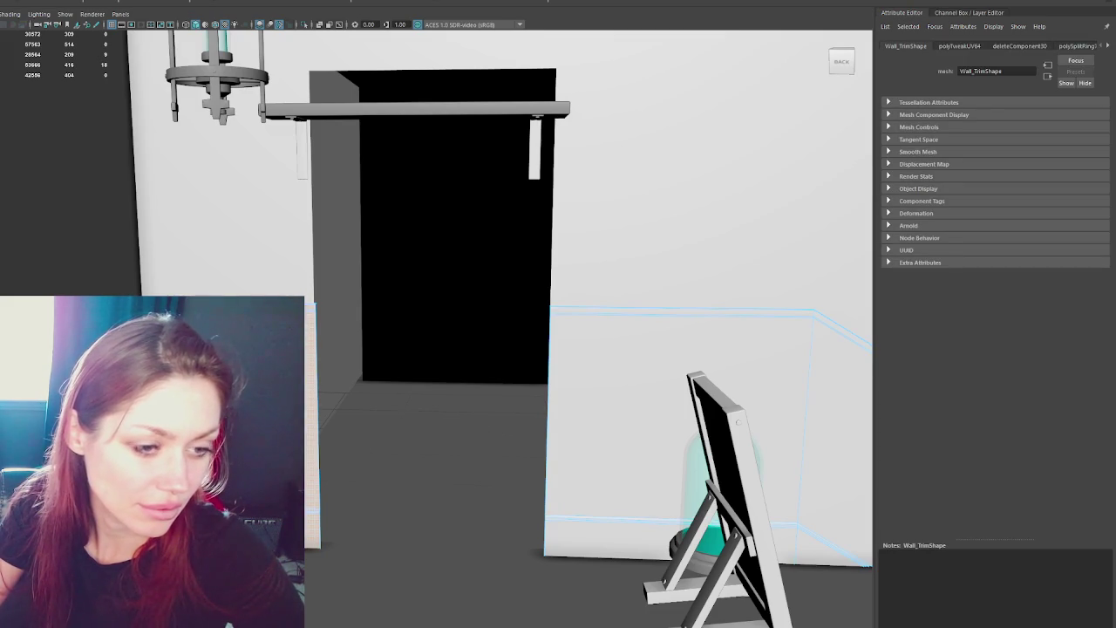
{"action": "key", "text": "ctrl+shift+a"}
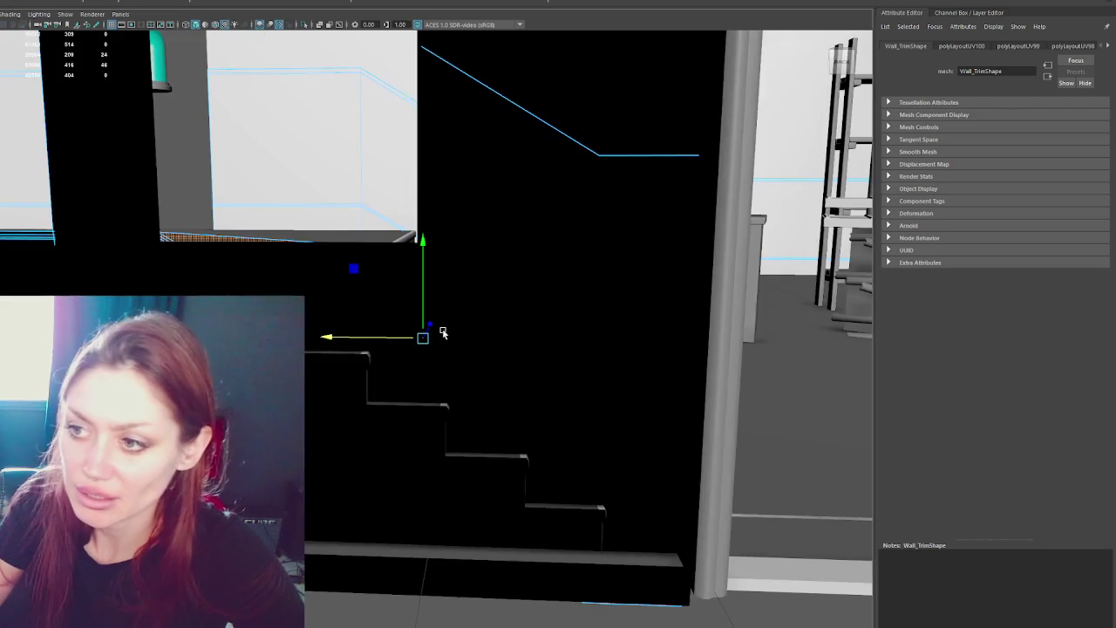
{"action": "key", "text": "4"}
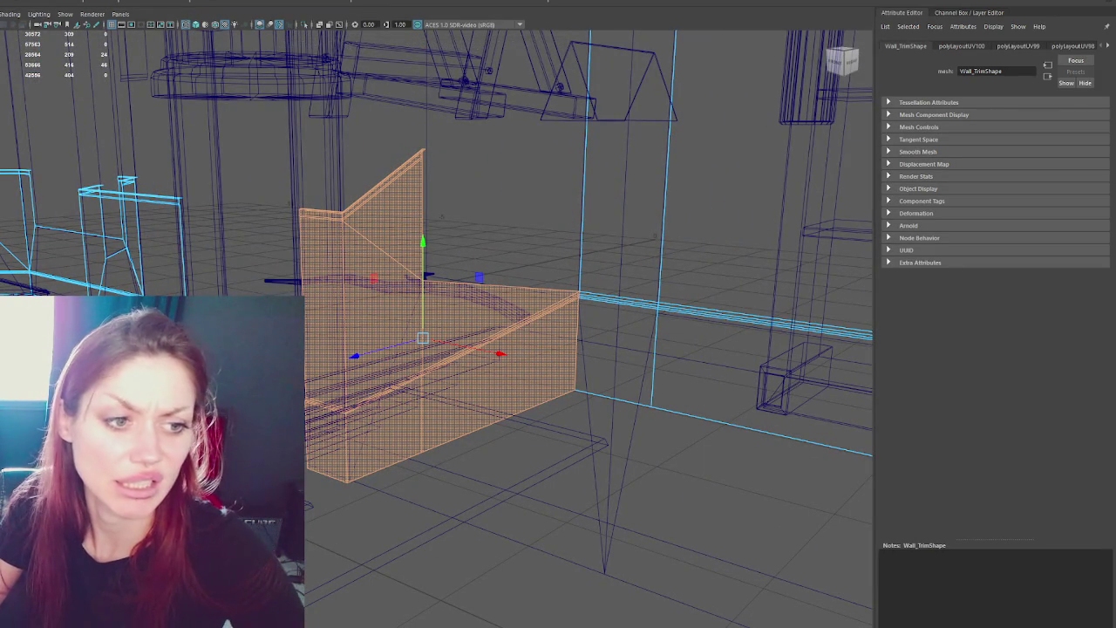
{"action": "key", "text": "e"}
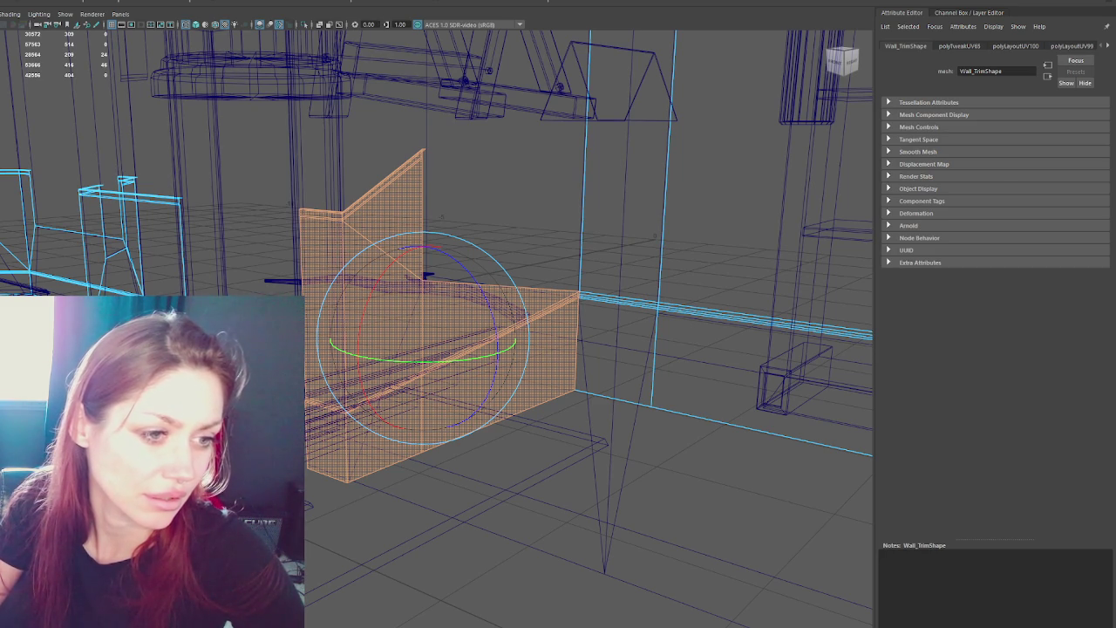
Cut a UV seam along the trim's vertical edge, rotate the face UVs, and rerun Layout UVs.
{"action": "key", "text": "F10"}
{"action": "left_click", "coordinate": [346, 367]}
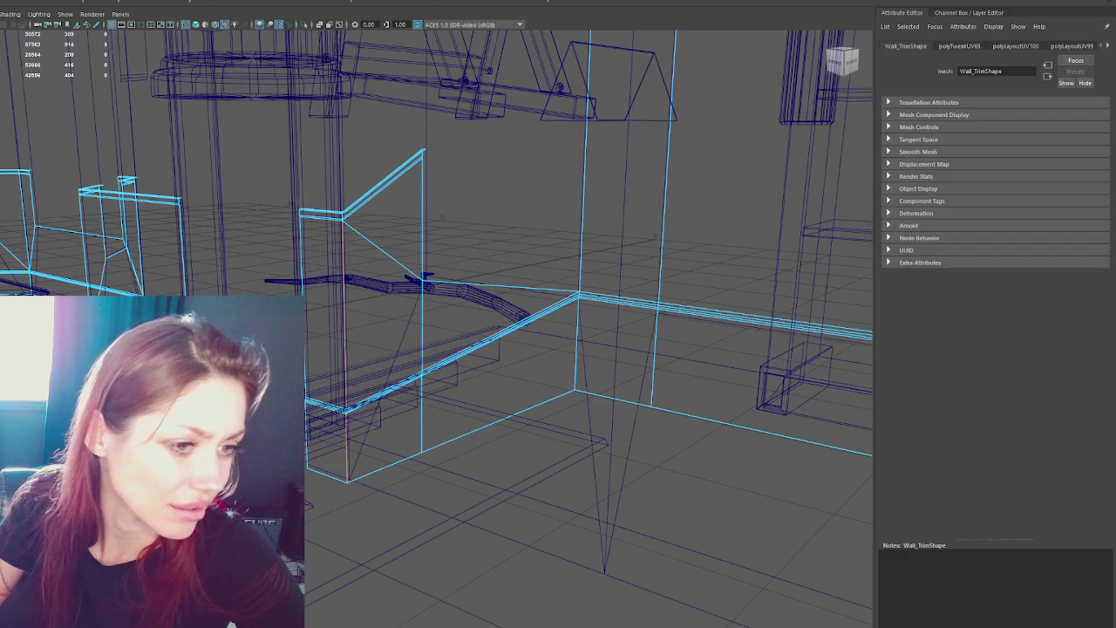
{"action": "key", "text": "shift+x"}
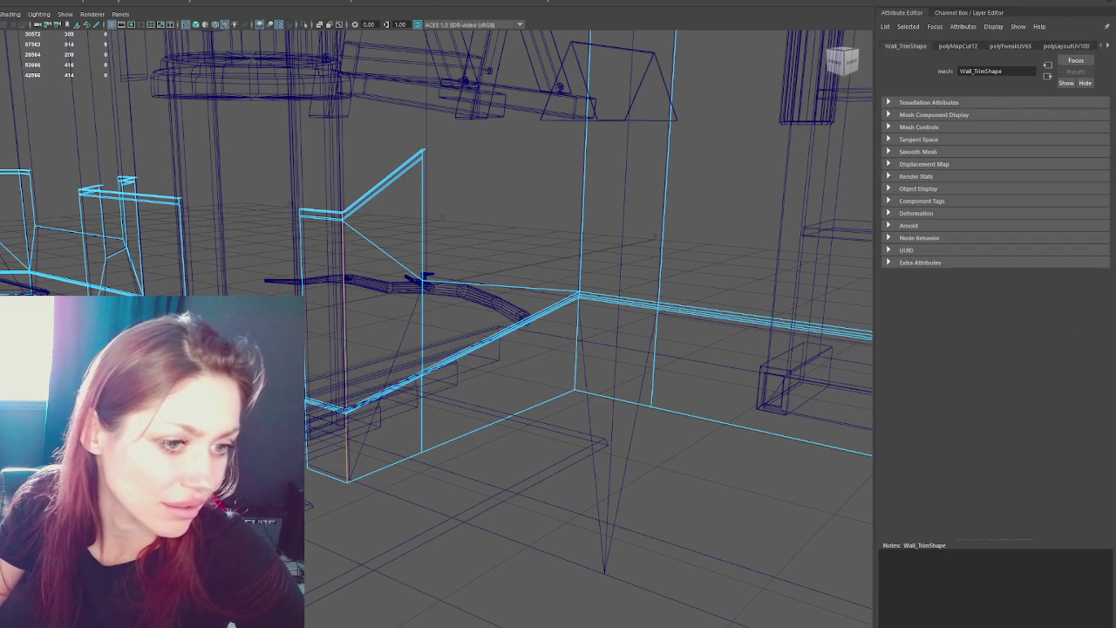
{"action": "key", "text": "ctrl+F11"}
{"action": "key", "text": "e"}
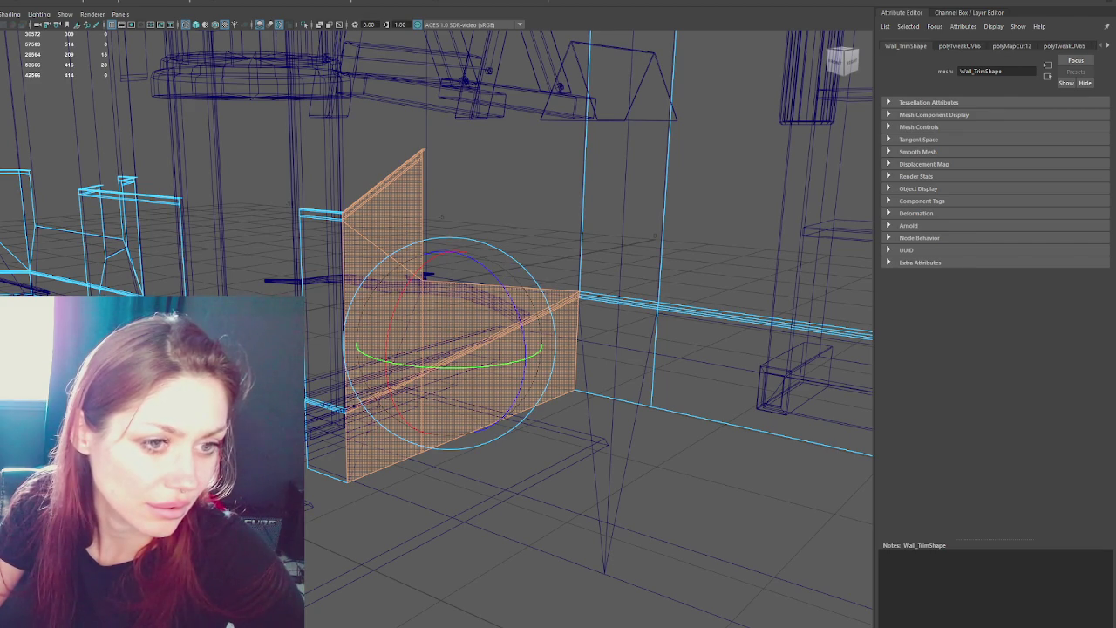
{"action": "left_click", "coordinate": [323, 253]}
{"action": "key", "text": "ctrl+l"}
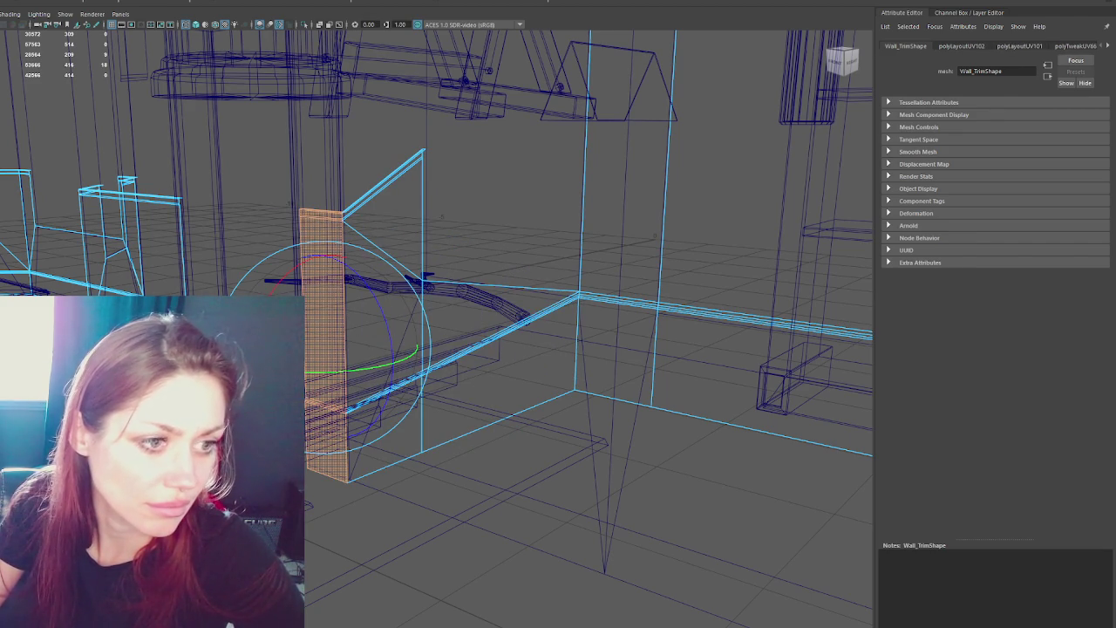
{"action": "left_click", "coordinate": [418, 244]}
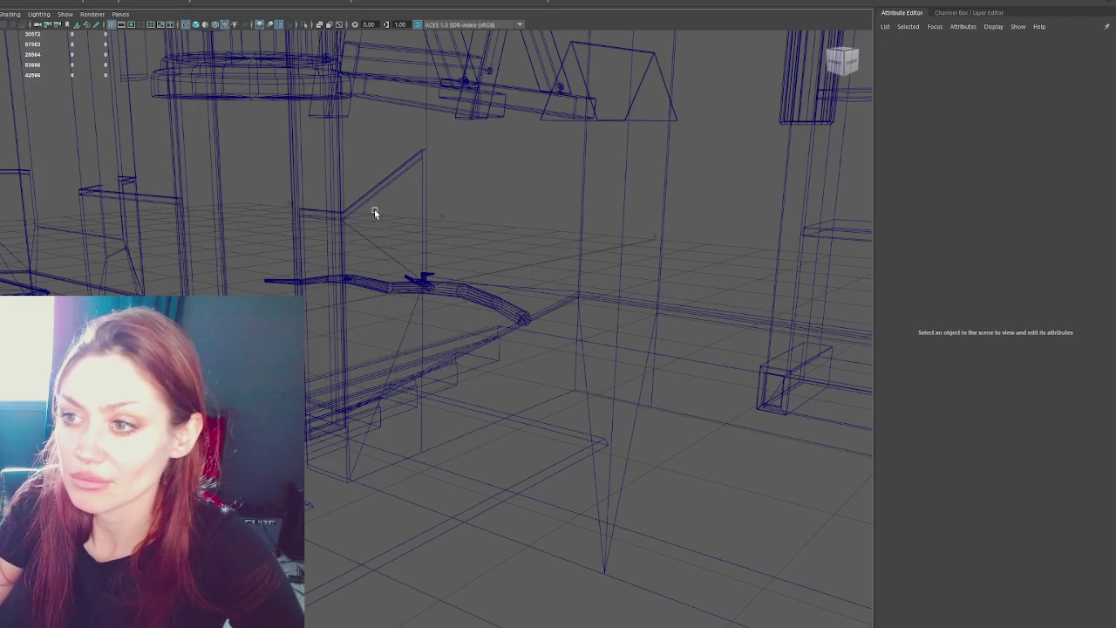
Show the room textured and select every face of the wall trim.
{"action": "left_click", "coordinate": [367, 200]}
{"action": "key", "text": "6"}
{"action": "left_click_drag", "start_coordinate": [367, 200], "coordinate": [558, 296]}
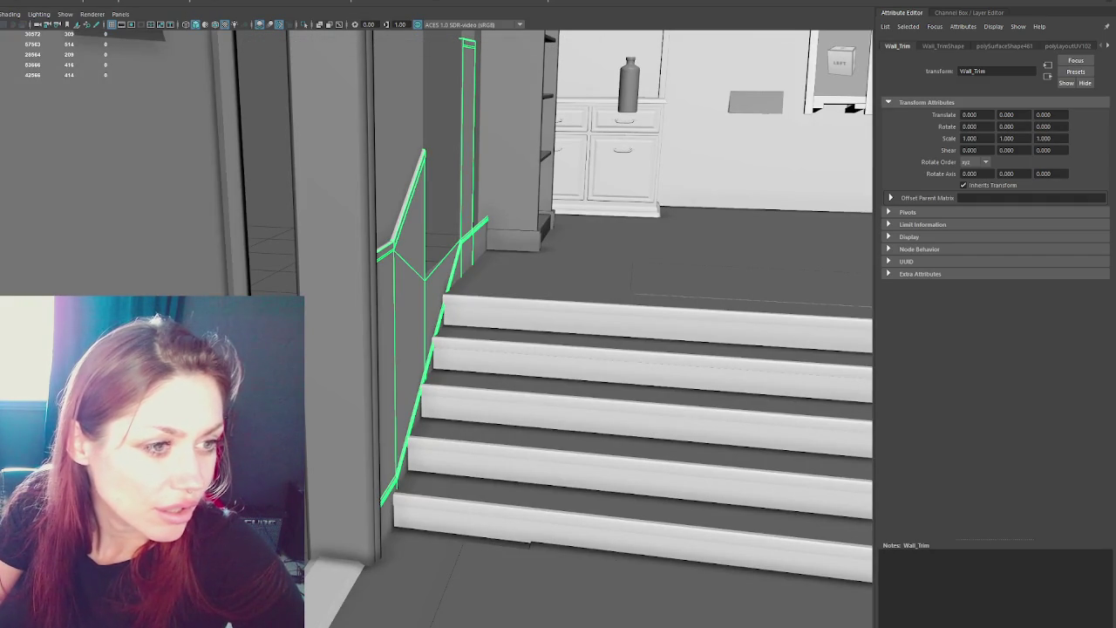
{"action": "key", "text": "F11"}
{"action": "key", "text": "ctrl+shift+a"}
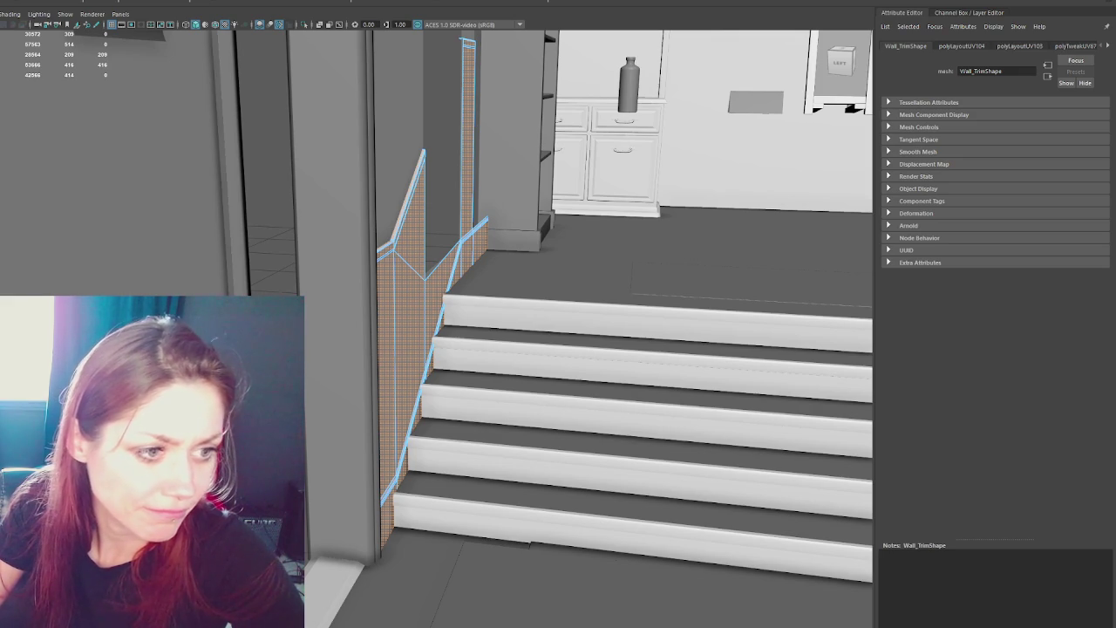
Select the shelf unit and pick-walk up to the top Apothecary group.
{"action": "left_click", "coordinate": [486, 240]}
{"action": "key", "text": "6"}
{"action": "key", "text": "f"}
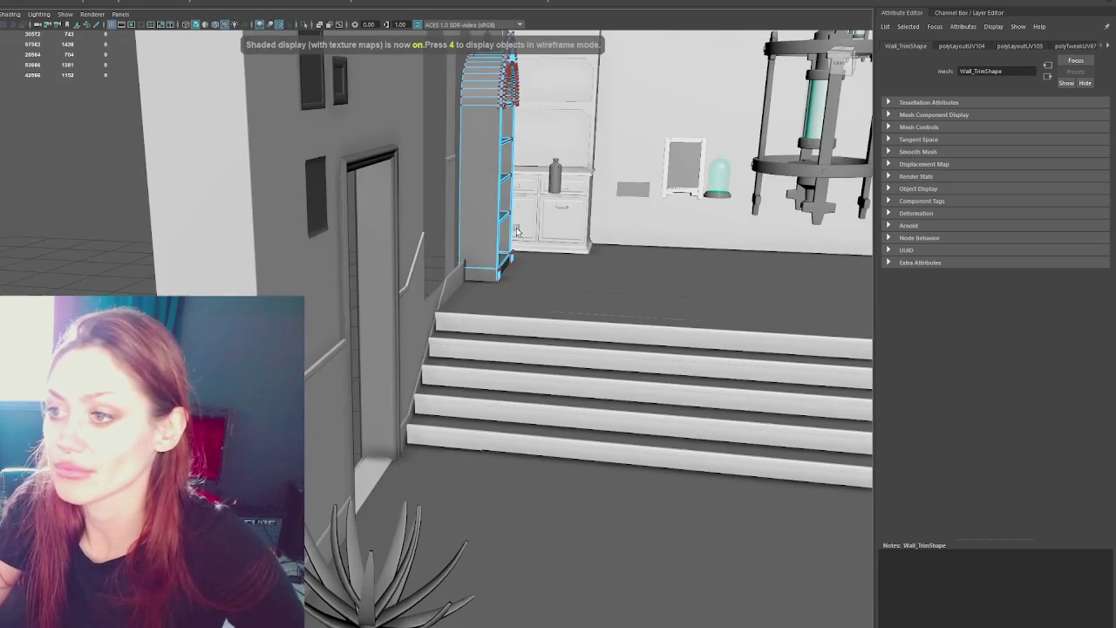
{"action": "mouse_move", "coordinate": [480, 272]}
{"action": "left_mouse_down"}
{"action": "mouse_move", "coordinate": [860, 262]}
{"action": "mouse_move", "coordinate": [767, 183]}
{"action": "mouse_move", "coordinate": [672, 126]}
{"action": "left_mouse_up"}
{"action": "key", "text": "Up"}
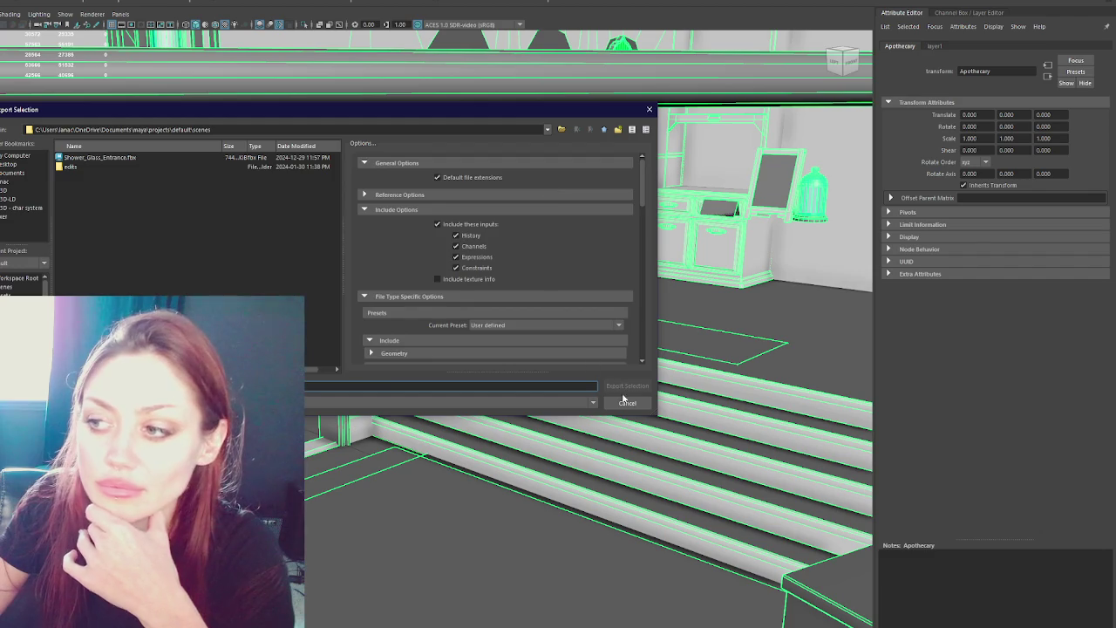
Cancel Export Selection and frame the view on the branch model.
{"action": "key", "text": "Escape"}
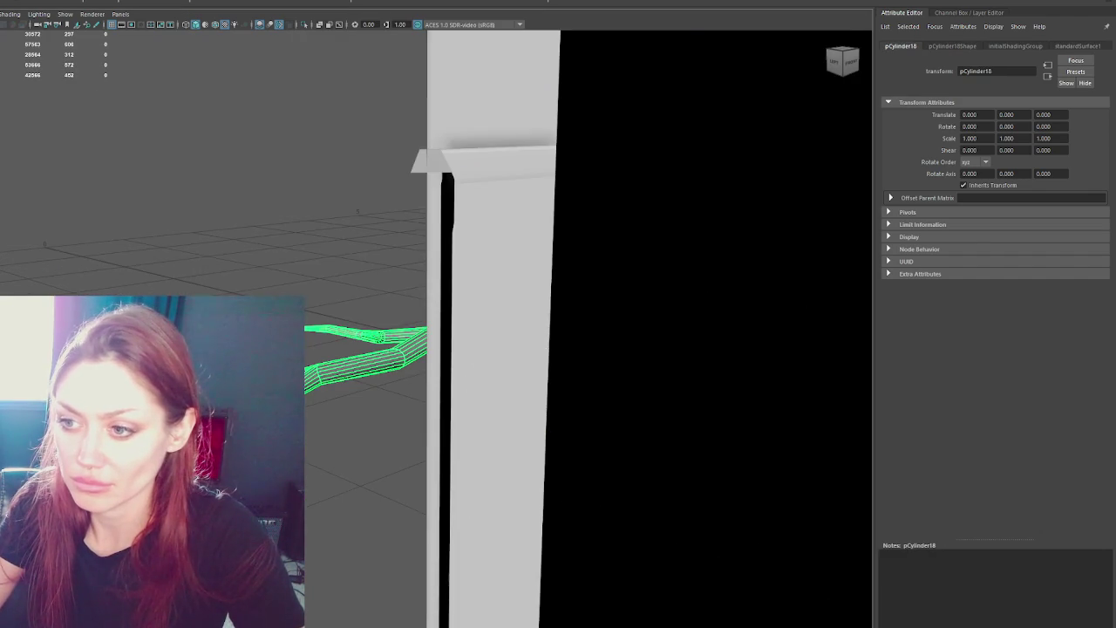
{"action": "key", "text": "f"}
{"action": "key", "text": "Escape"}
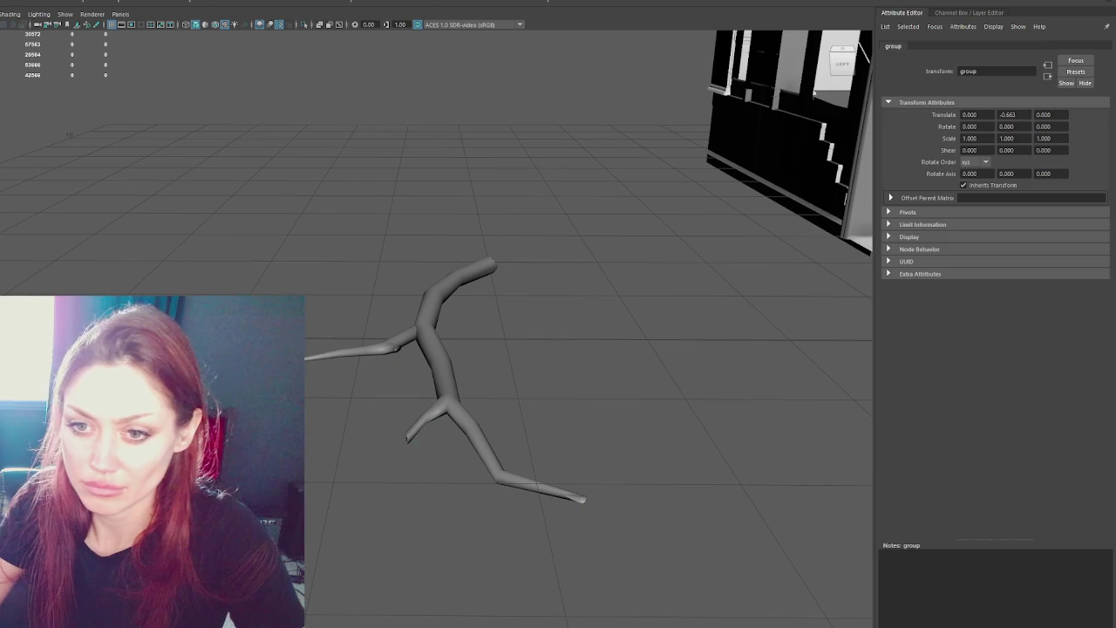
{"action": "key", "text": "ctrl+z"}
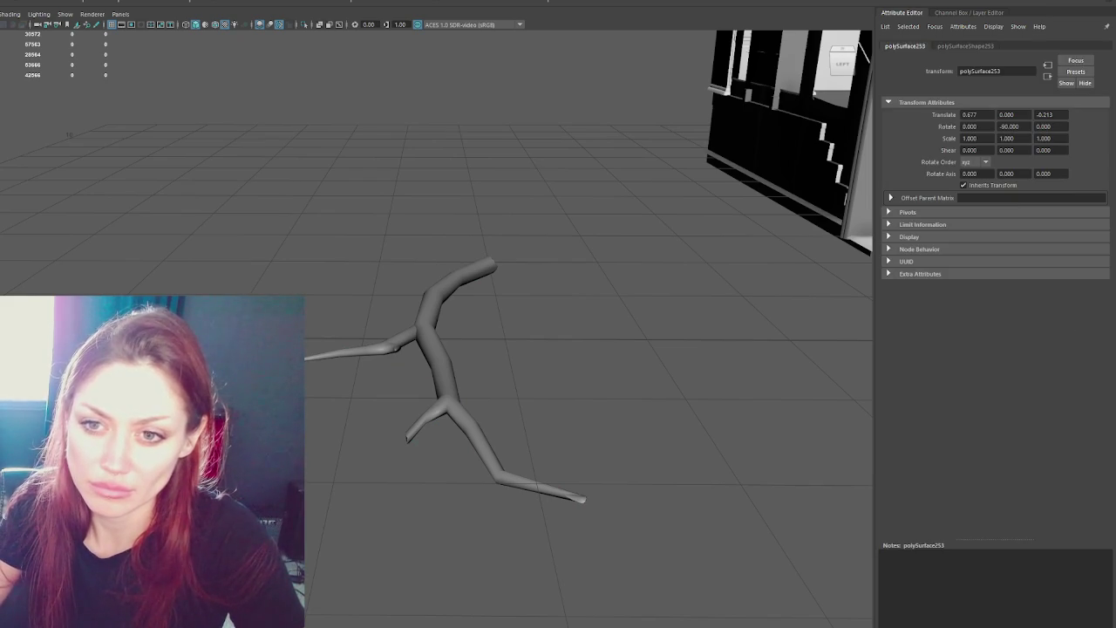
{"action": "key", "text": "shift+z"}
{"action": "key", "text": "ctrl+z"}
Move back inside the building and select the small counter box.
{"action": "mouse_move", "coordinate": [478, 306]}
{"action": "left_mouse_down", "text": "alt"}
{"action": "mouse_move", "coordinate": [710, 182]}
{"action": "mouse_move", "coordinate": [470, 186]}
{"action": "mouse_move", "coordinate": [549, 209]}
{"action": "mouse_move", "coordinate": [459, 279]}
{"action": "mouse_move", "coordinate": [611, 276]}
{"action": "mouse_move", "coordinate": [574, 270]}
{"action": "left_mouse_up", "text": "alt"}
{"action": "left_click", "coordinate": [329, 495]}
{"action": "left_click_drag", "start_coordinate": [330, 496], "coordinate": [338, 417], "text": "alt"}
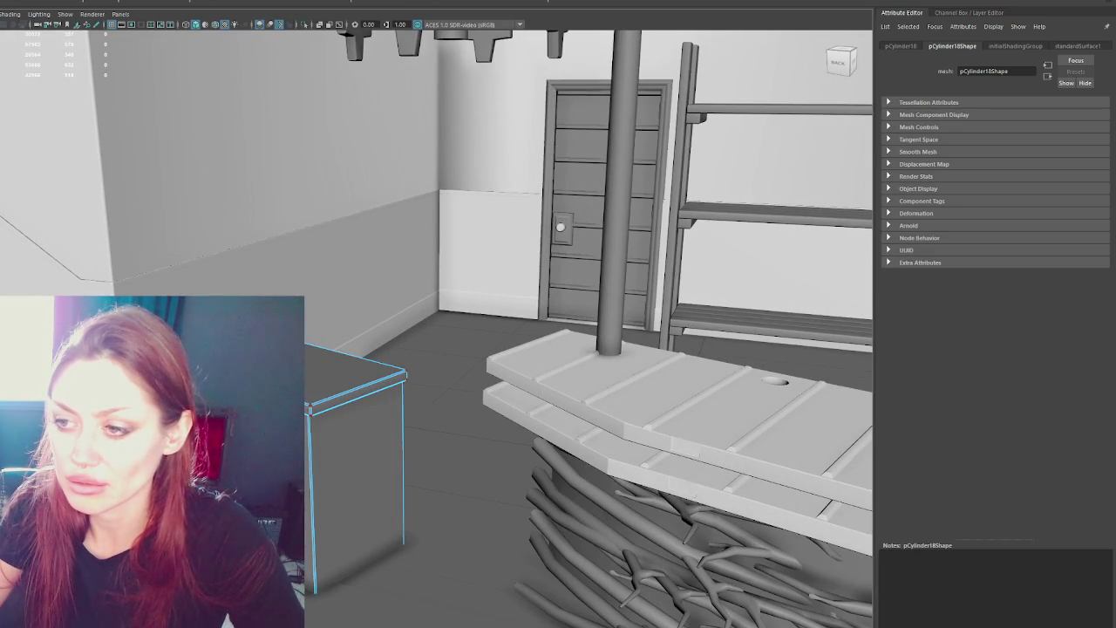
Select the countertop and turn it around its vertical axis.
{"action": "left_click", "coordinate": [355, 448]}
{"action": "key", "text": "e"}
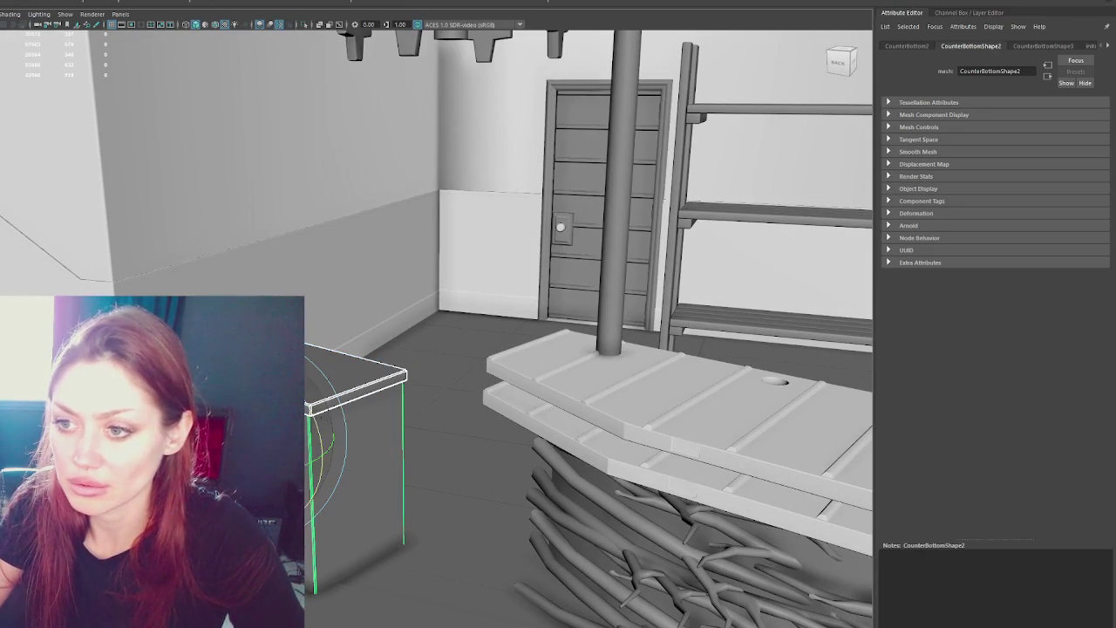
{"action": "left_click", "coordinate": [373, 379]}
{"action": "key", "text": "f"}
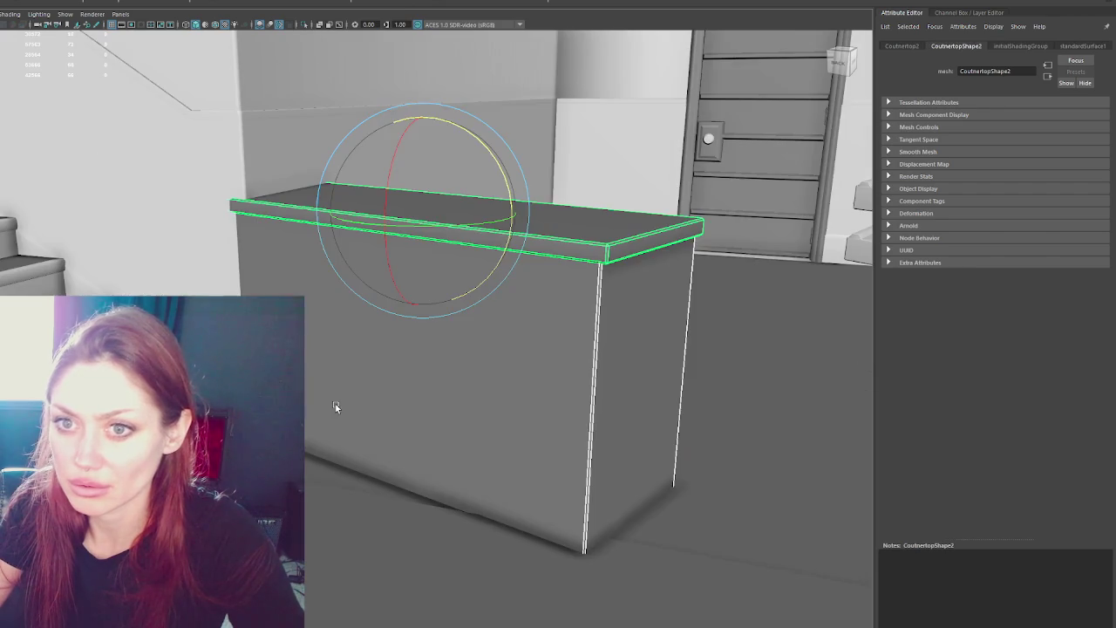
{"action": "mouse_move", "coordinate": [480, 246]}
{"action": "left_mouse_down", "text": "alt"}
{"action": "mouse_move", "coordinate": [344, 249]}
{"action": "mouse_move", "coordinate": [511, 282]}
{"action": "left_mouse_up", "text": "alt"}
{"action": "key", "text": "w"}
{"action": "mouse_move", "coordinate": [391, 270]}
{"action": "left_mouse_down", "text": "alt"}
{"action": "mouse_move", "coordinate": [688, 219]}
{"action": "mouse_move", "coordinate": [613, 184]}
{"action": "mouse_move", "coordinate": [448, 219]}
{"action": "left_mouse_up", "text": "alt"}
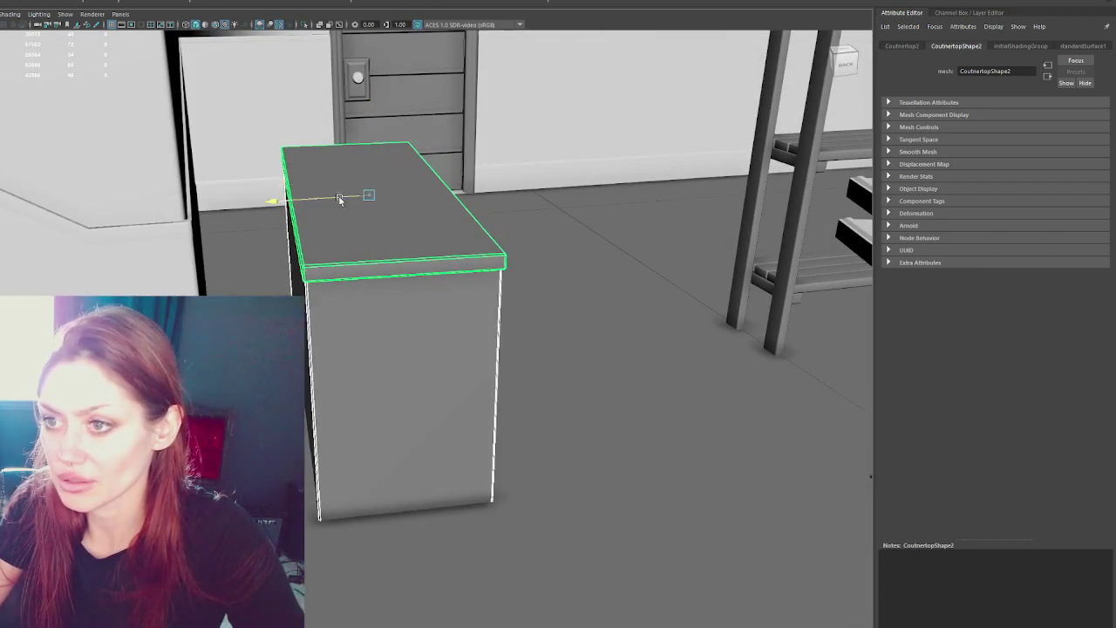
{"action": "mouse_move", "coordinate": [340, 199]}
{"action": "left_mouse_down", "text": "alt"}
{"action": "mouse_move", "coordinate": [264, 207]}
{"action": "mouse_move", "coordinate": [378, 246]}
{"action": "left_mouse_up", "text": "alt"}
{"action": "scroll", "coordinate": [378, 247], "scroll_direction": "up", "scroll_amount": 5}
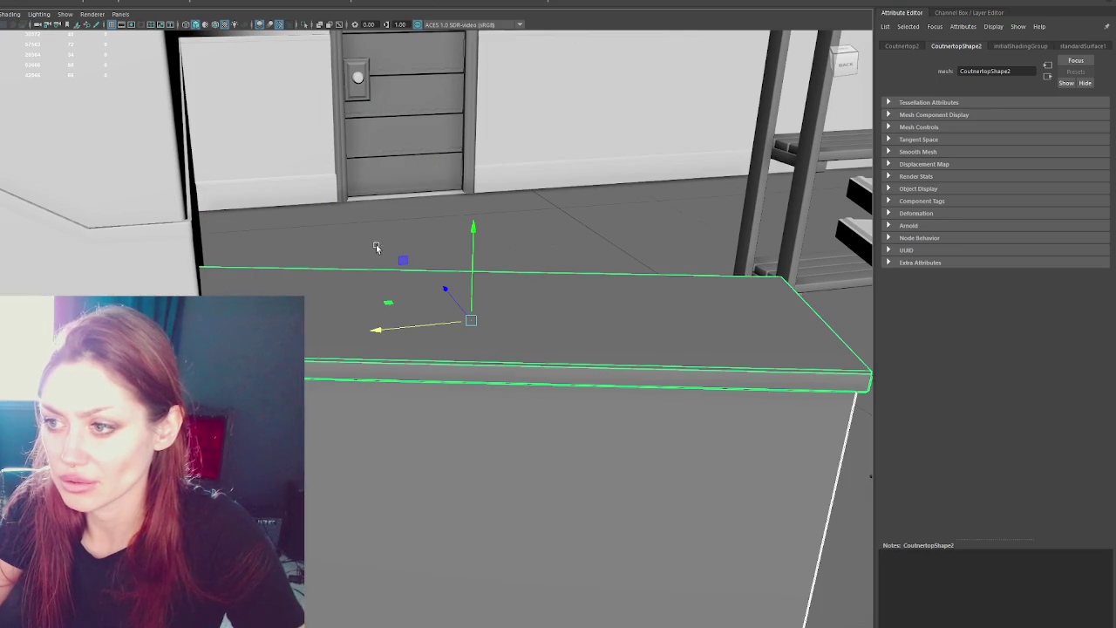
{"action": "key", "text": "e"}
{"action": "mouse_move", "coordinate": [493, 366]}
{"action": "left_mouse_down"}
{"action": "mouse_move", "coordinate": [322, 391]}
{"action": "mouse_move", "coordinate": [417, 378]}
{"action": "mouse_move", "coordinate": [404, 381]}
{"action": "left_mouse_up"}
Push the counter back toward the door until it sits flush against the wall.
{"action": "key", "text": "w"}
{"action": "left_click_drag", "start_coordinate": [446, 287], "coordinate": [294, 50]}
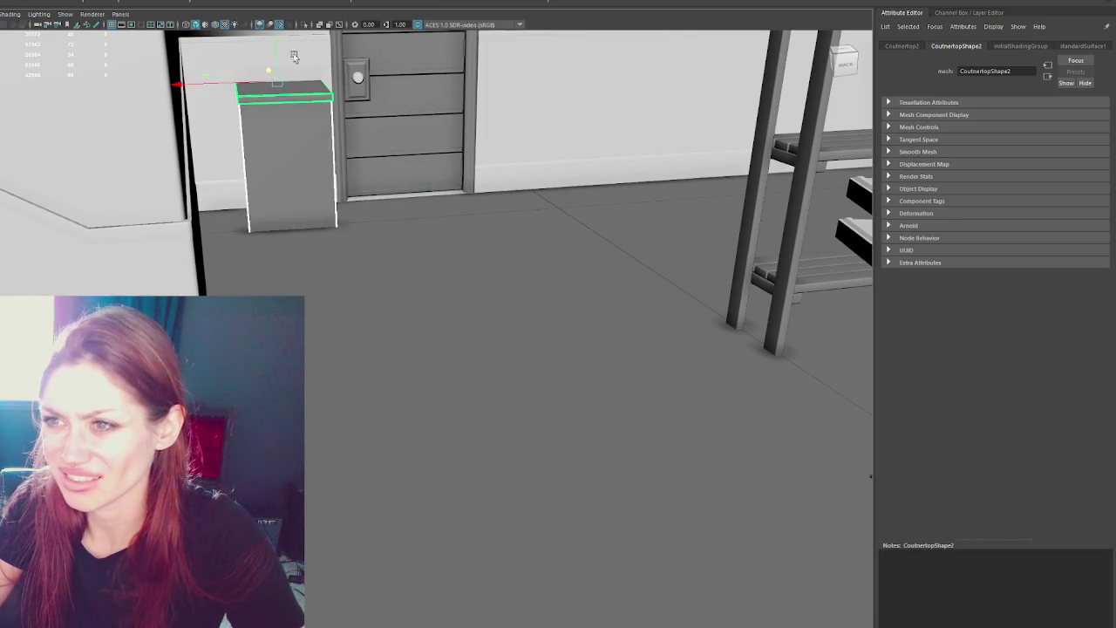
{"action": "key", "text": "f"}
{"action": "scroll", "coordinate": [515, 204], "scroll_direction": "down", "scroll_amount": 5}
{"action": "mouse_move", "coordinate": [445, 147]}
{"action": "left_mouse_down"}
{"action": "mouse_move", "coordinate": [411, 131]}
{"action": "mouse_move", "coordinate": [432, 129]}
{"action": "left_mouse_up"}
{"action": "key", "text": "e"}
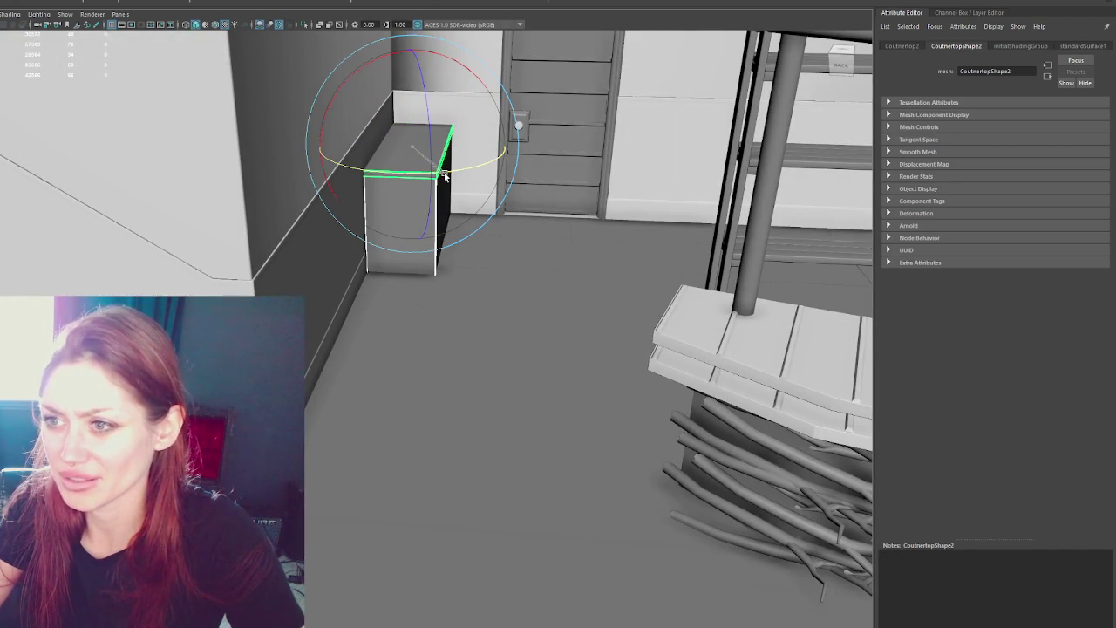
{"action": "key", "text": "w"}
{"action": "mouse_move", "coordinate": [425, 129]}
{"action": "left_mouse_down"}
{"action": "mouse_move", "coordinate": [555, 187]}
{"action": "mouse_move", "coordinate": [532, 260]}
{"action": "mouse_move", "coordinate": [511, 254]}
{"action": "mouse_move", "coordinate": [529, 271]}
{"action": "left_mouse_up"}
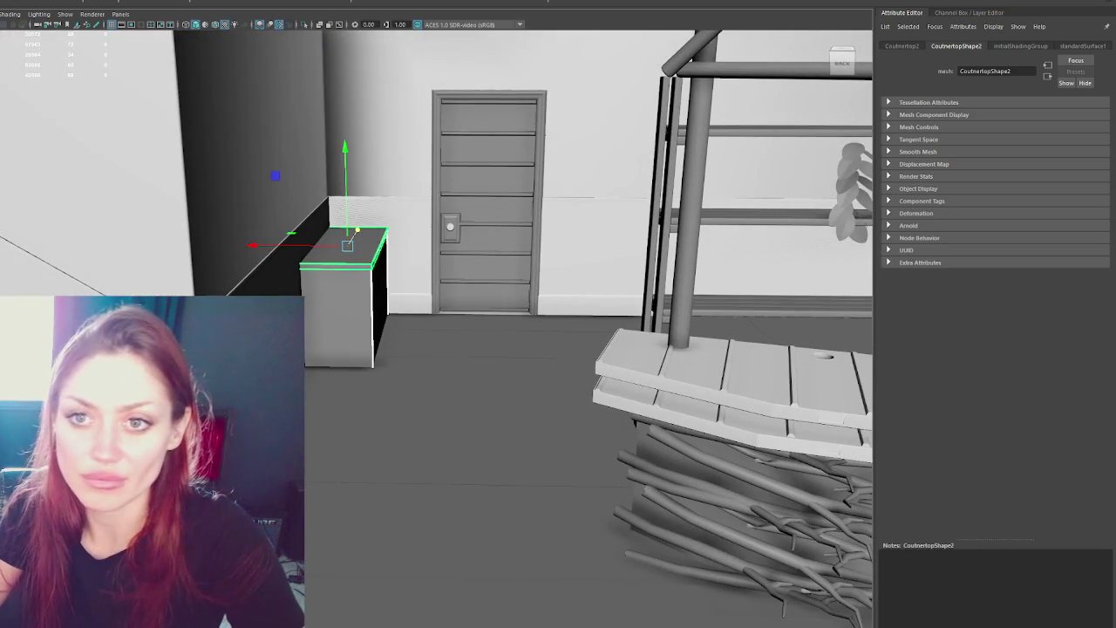
Check the countertop's attributes, then select the whole Apothecary group.
{"action": "key", "text": "Up"}
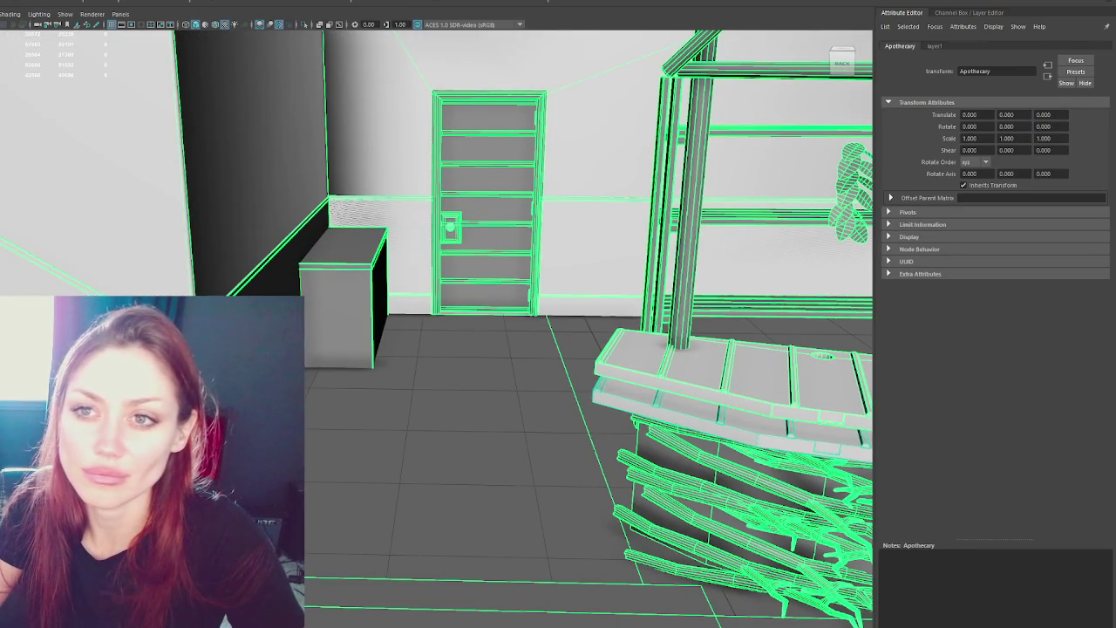
{"action": "left_click", "coordinate": [144, 2]}
{"action": "left_click", "coordinate": [157, 13]}
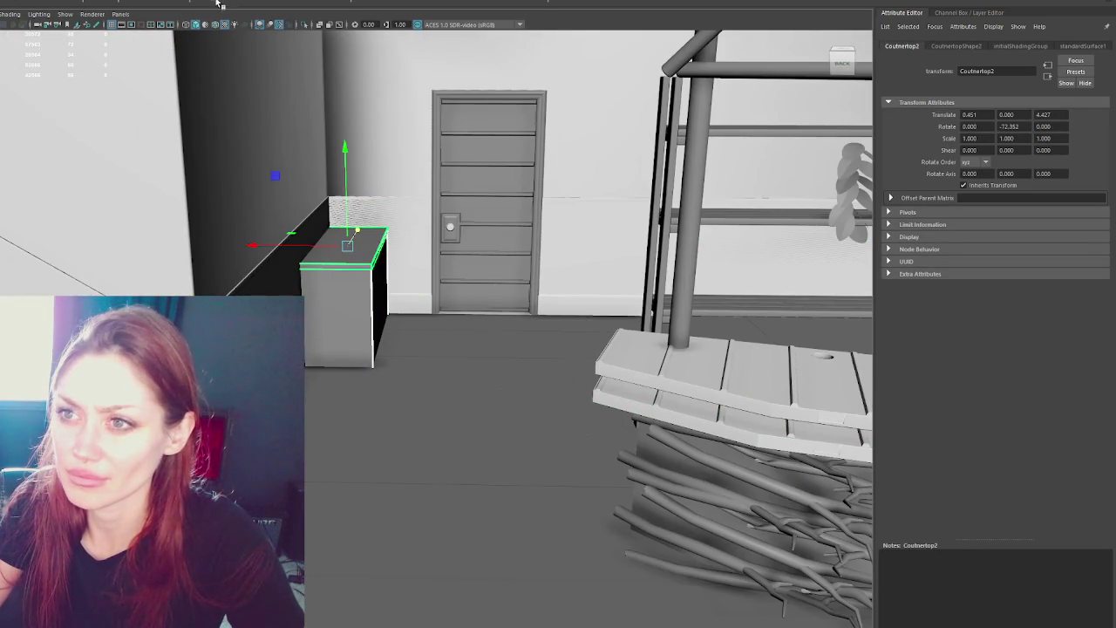
{"action": "key", "text": "Down"}
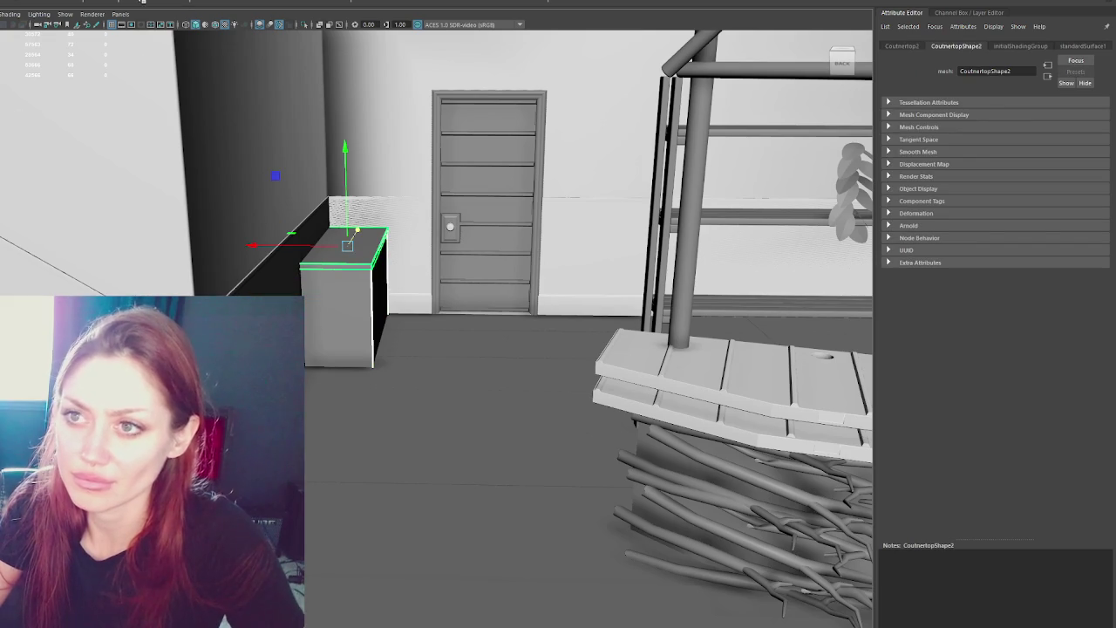
{"action": "key", "text": "Up"}
{"action": "key", "text": "Up"}
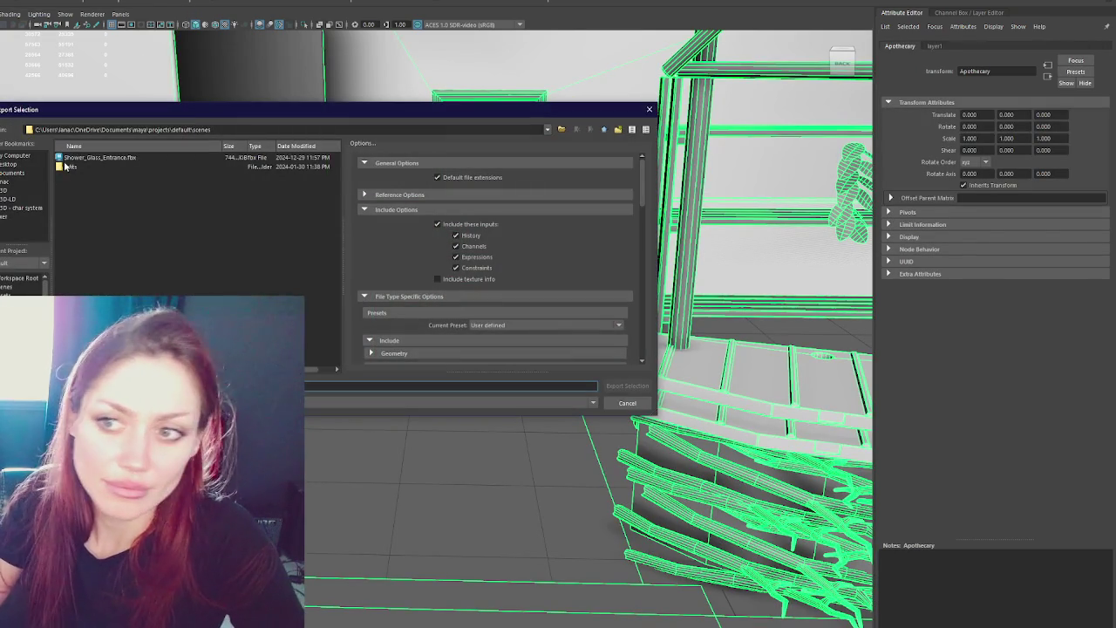
Export the selection over Apothecary.fbx in the 1-3D folder, confirming the replace.
{"action": "left_click", "coordinate": [21, 189]}
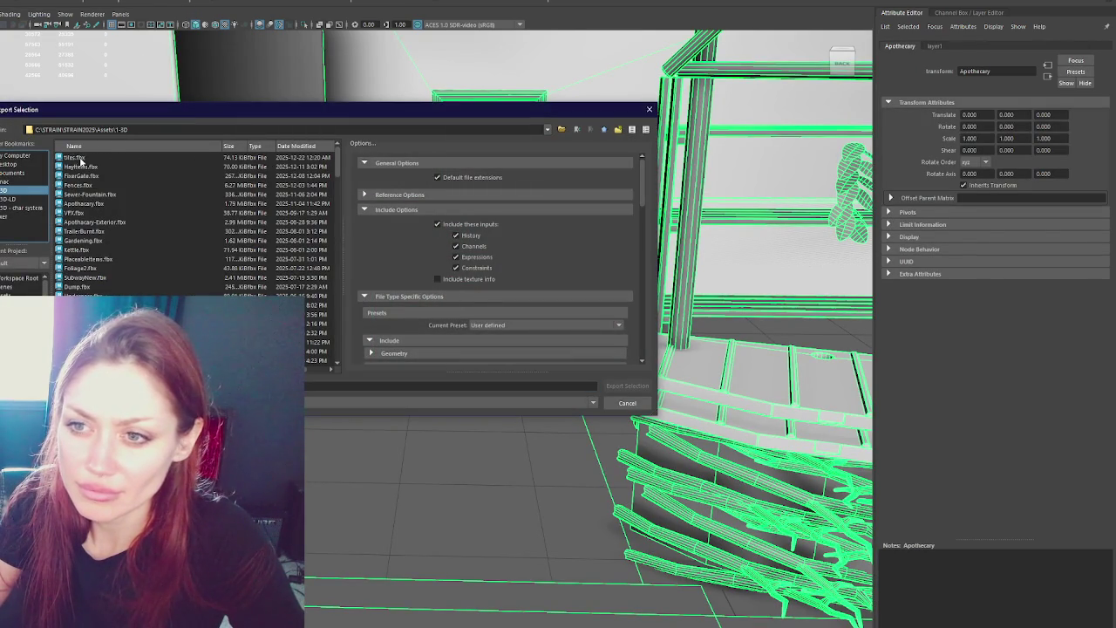
{"action": "double_click", "coordinate": [84, 202]}
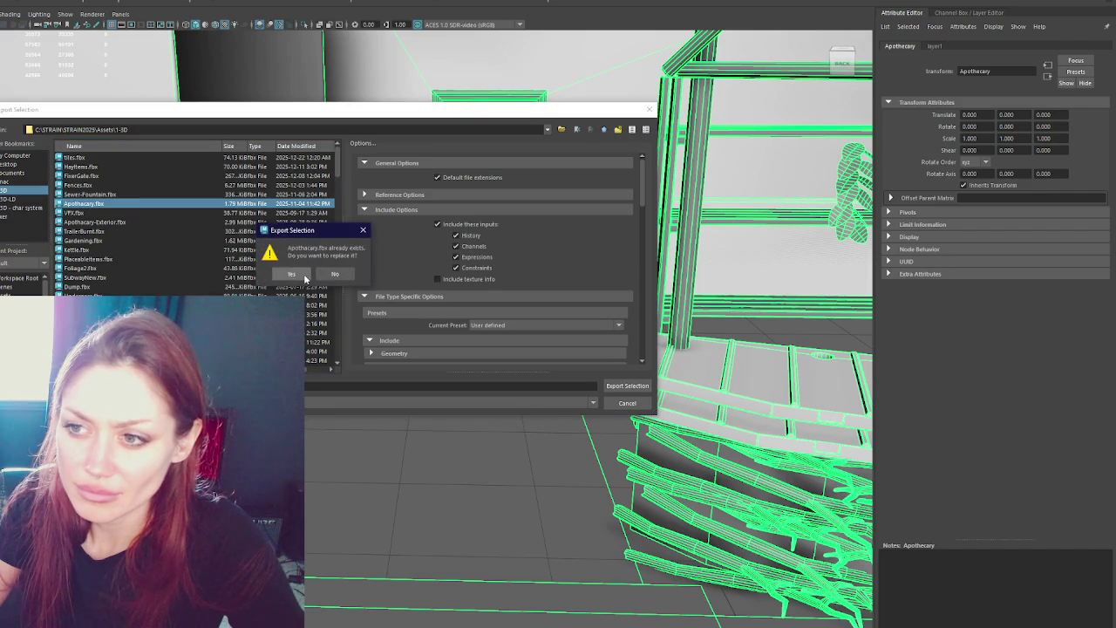
{"action": "left_click", "coordinate": [302, 276]}
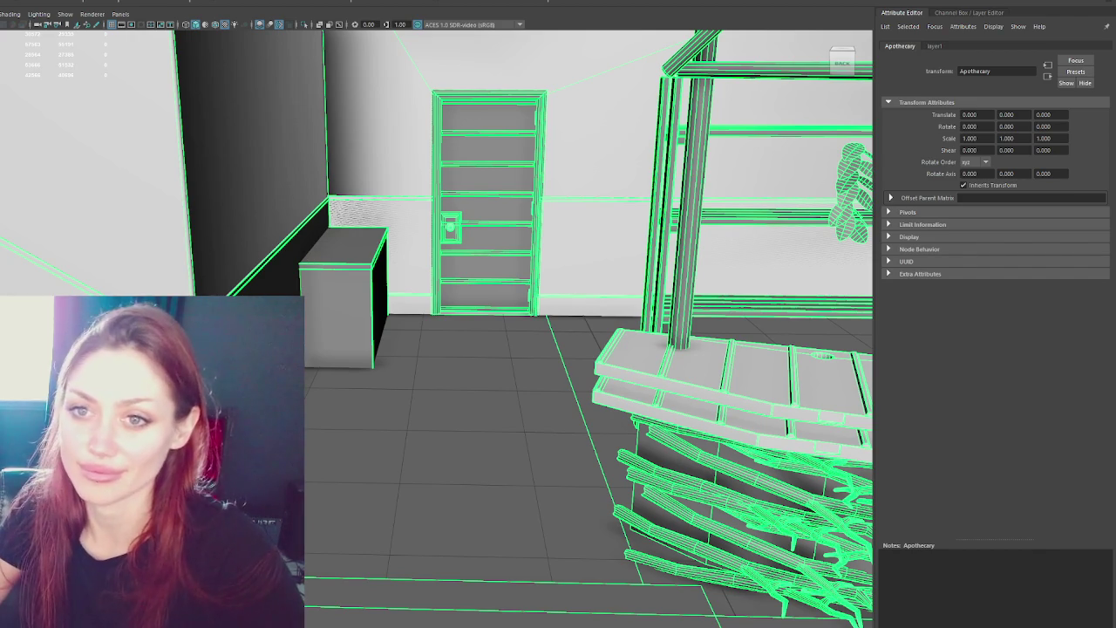
{"action": "left_click_drag", "start_coordinate": [109, 120], "coordinate": [6, 129]}
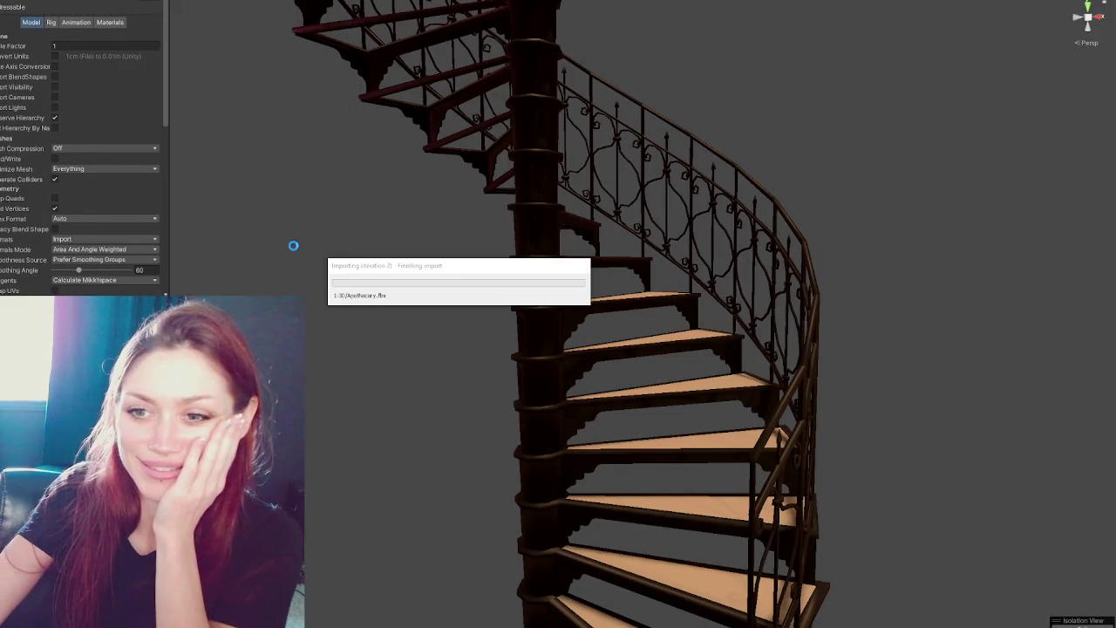
Orbit over the re-imported apothecary toward the plant shelves and select the curtain.
{"action": "scroll", "coordinate": [294, 250], "scroll_direction": "down", "scroll_amount": 5}
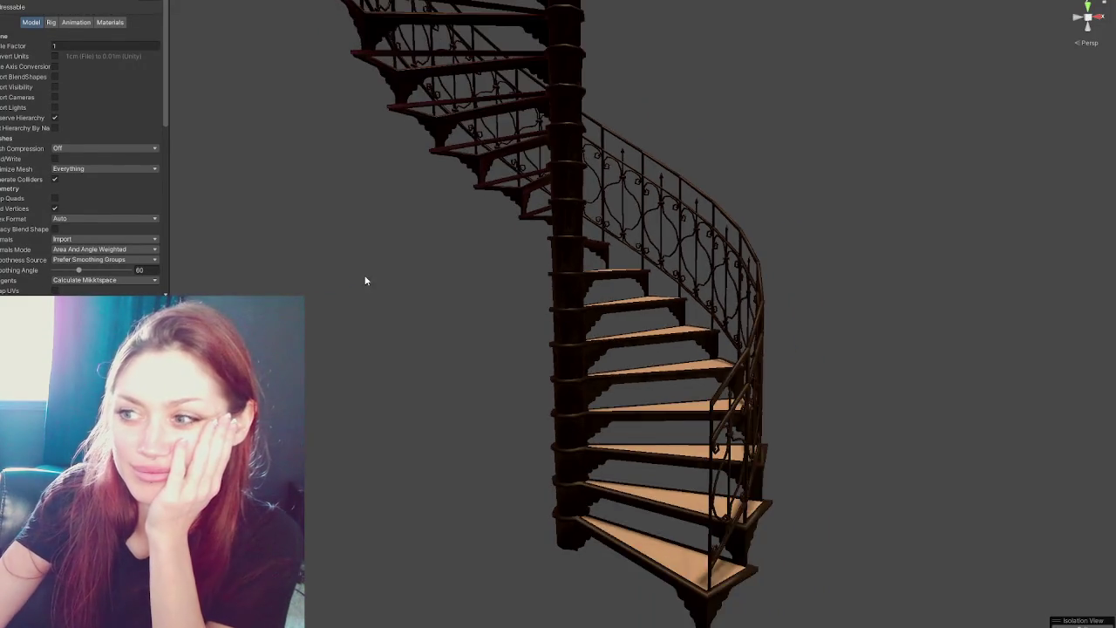
{"action": "left_click", "coordinate": [337, 238]}
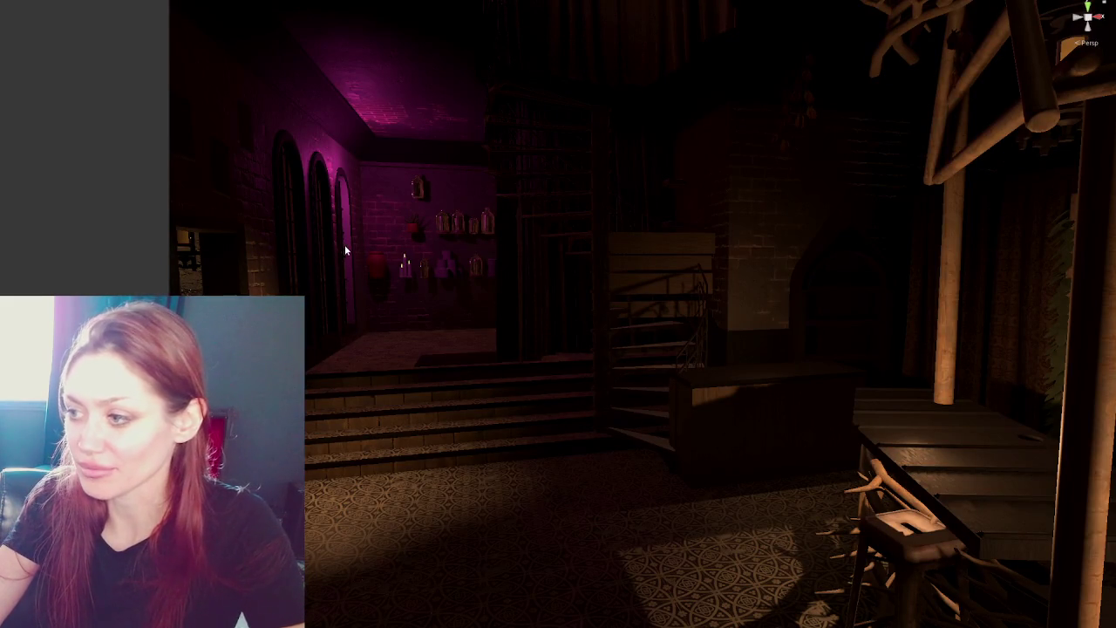
{"action": "mouse_move", "coordinate": [344, 244]}
{"action": "left_mouse_down"}
{"action": "mouse_move", "coordinate": [375, 253]}
{"action": "mouse_move", "coordinate": [322, 235]}
{"action": "mouse_move", "coordinate": [441, 246]}
{"action": "mouse_move", "coordinate": [244, 216]}
{"action": "mouse_move", "coordinate": [443, 248]}
{"action": "left_mouse_up"}
{"action": "mouse_move", "coordinate": [466, 310]}
{"action": "left_mouse_down"}
{"action": "mouse_move", "coordinate": [804, 274]}
{"action": "mouse_move", "coordinate": [598, 254]}
{"action": "left_mouse_up"}
{"action": "mouse_move", "coordinate": [855, 254]}
{"action": "left_mouse_down"}
{"action": "mouse_move", "coordinate": [571, 278]}
{"action": "mouse_move", "coordinate": [660, 276]}
{"action": "left_mouse_up"}
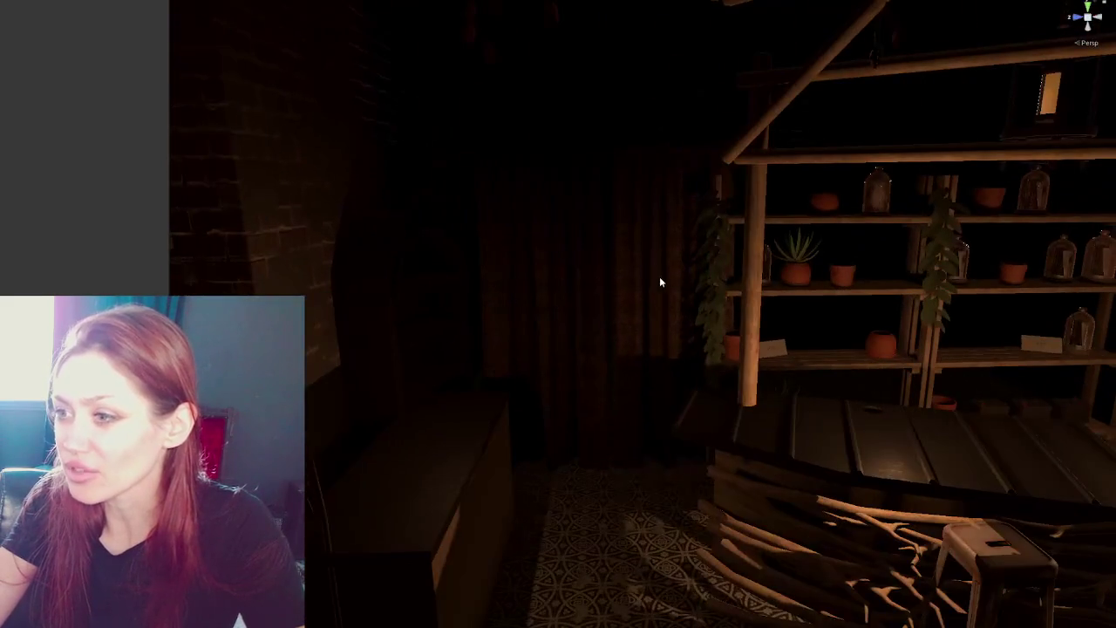
{"action": "left_click", "coordinate": [660, 276]}
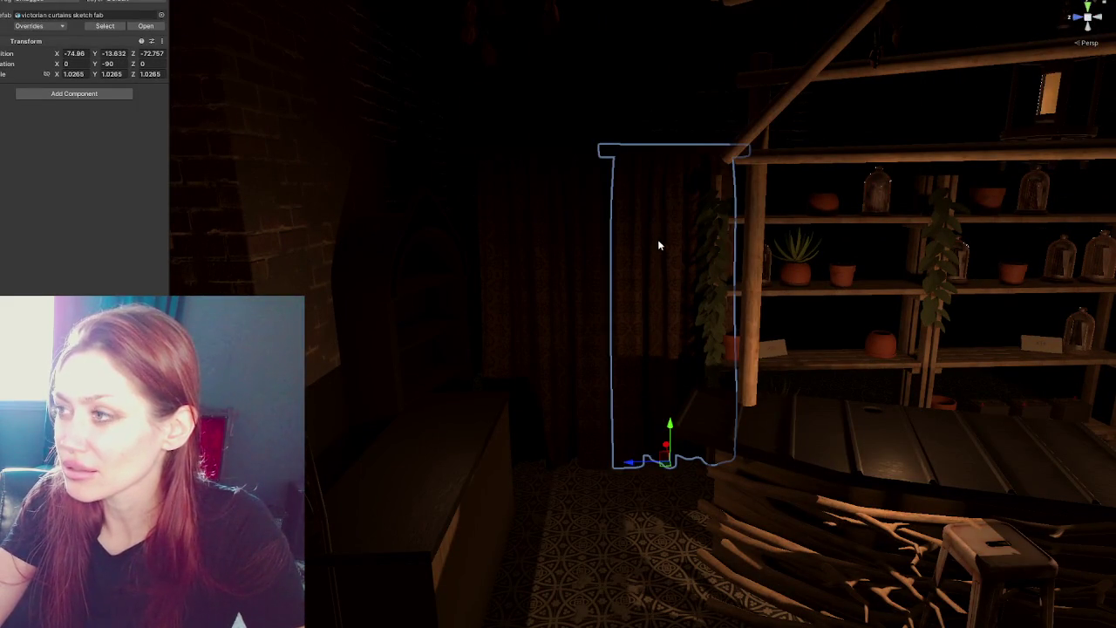
Shift the curtain's left panel slightly to the right on X.
{"action": "key", "text": "f"}
{"action": "scroll", "coordinate": [618, 446], "scroll_direction": "up", "scroll_amount": 3}
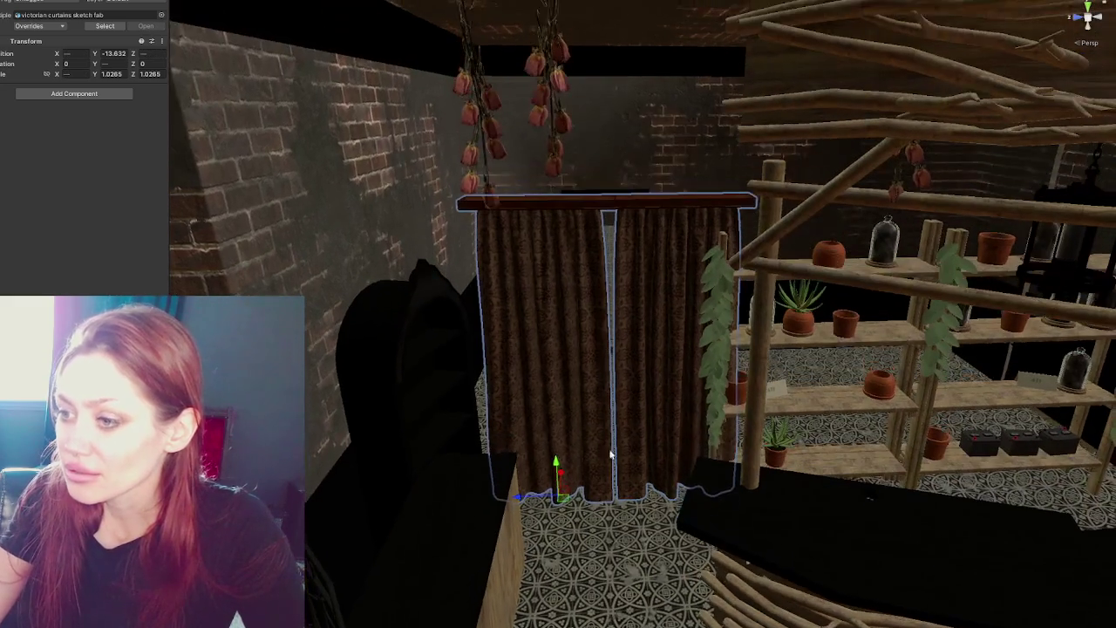
{"action": "scroll", "coordinate": [610, 410], "scroll_direction": "down", "scroll_amount": 5}
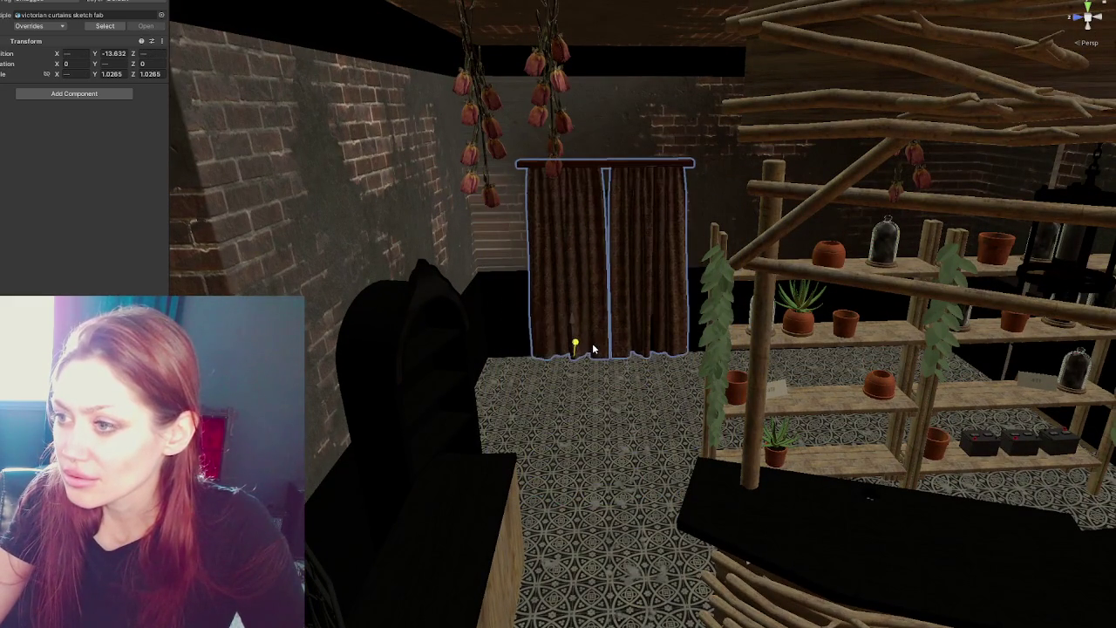
{"action": "left_click", "coordinate": [593, 219]}
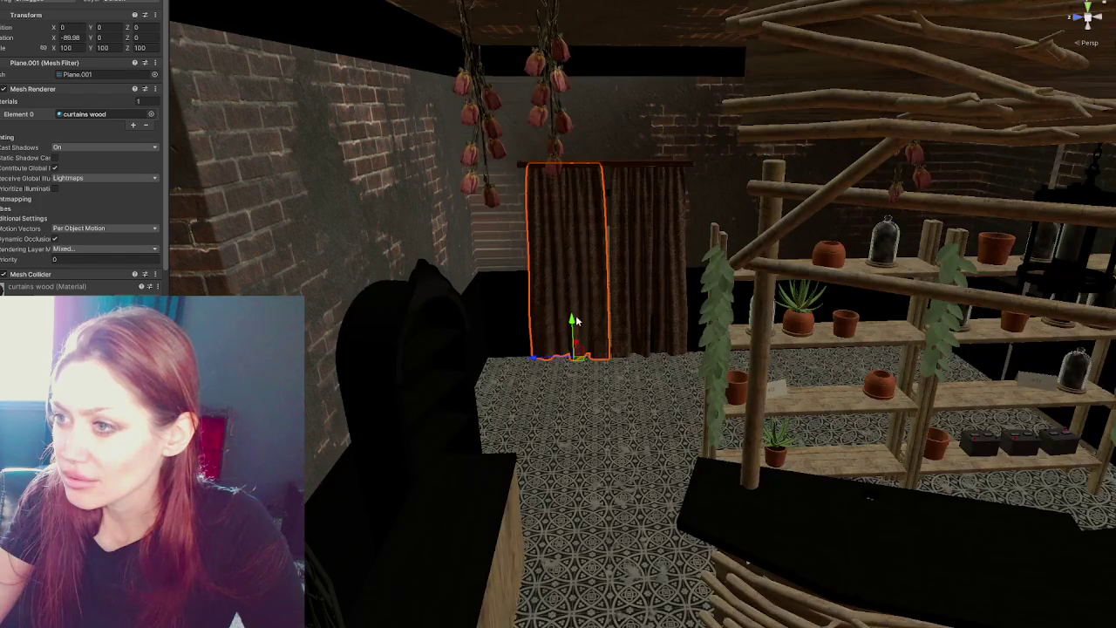
{"action": "left_click_drag", "start_coordinate": [535, 358], "coordinate": [537, 358]}
{"action": "left_click", "coordinate": [644, 316]}
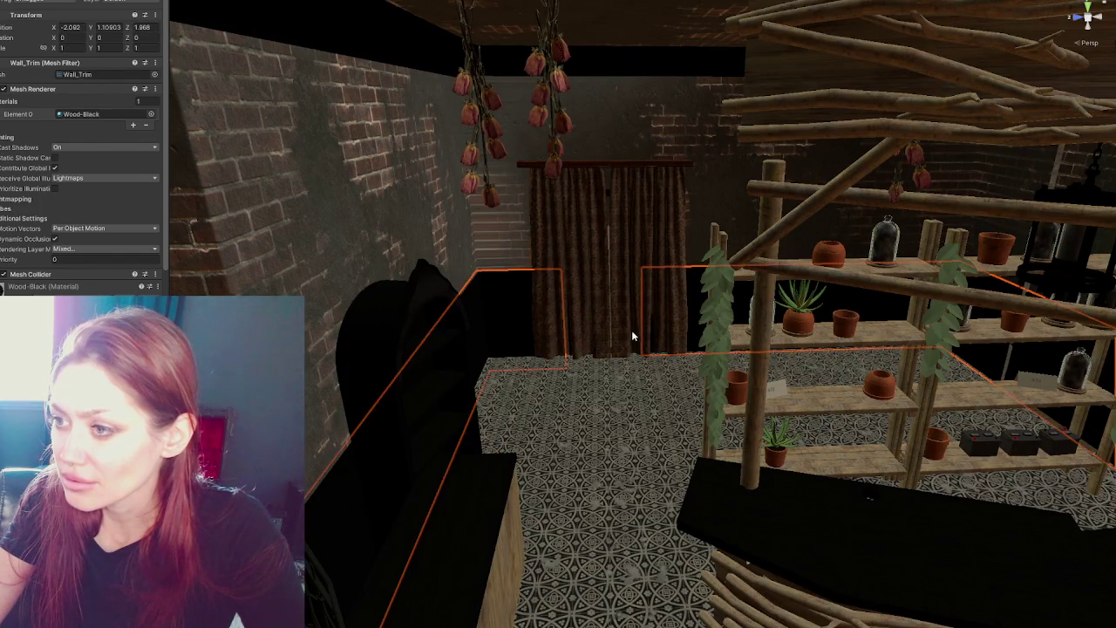
{"action": "key", "text": "f"}
Select the left and right curtain panels together.
{"action": "left_click", "coordinate": [459, 34]}
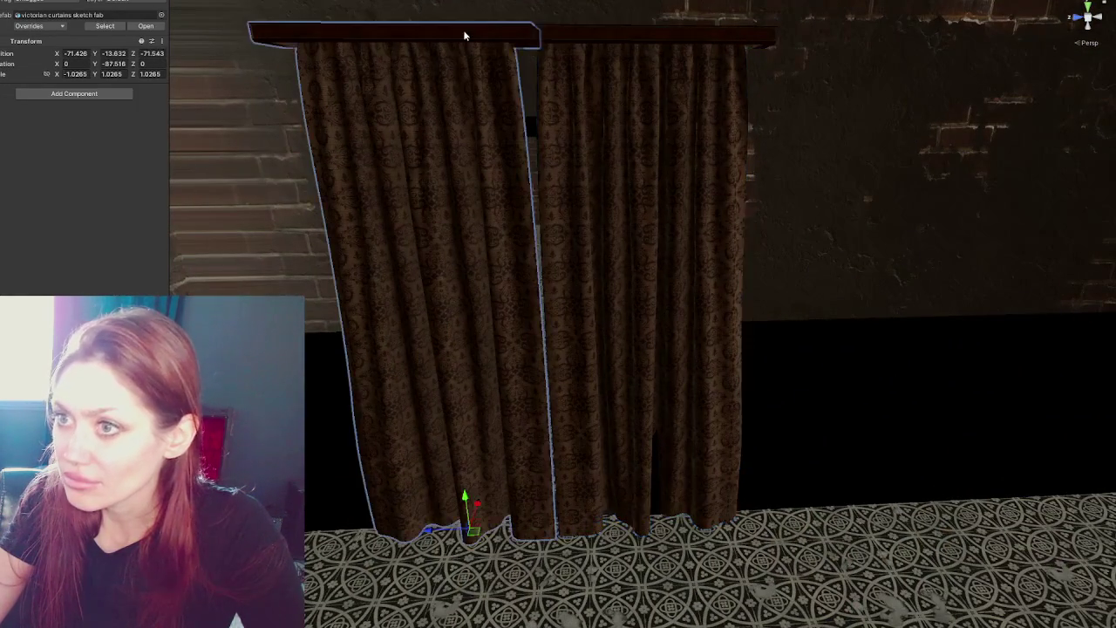
{"action": "left_click", "coordinate": [551, 34], "text": "ctrl"}
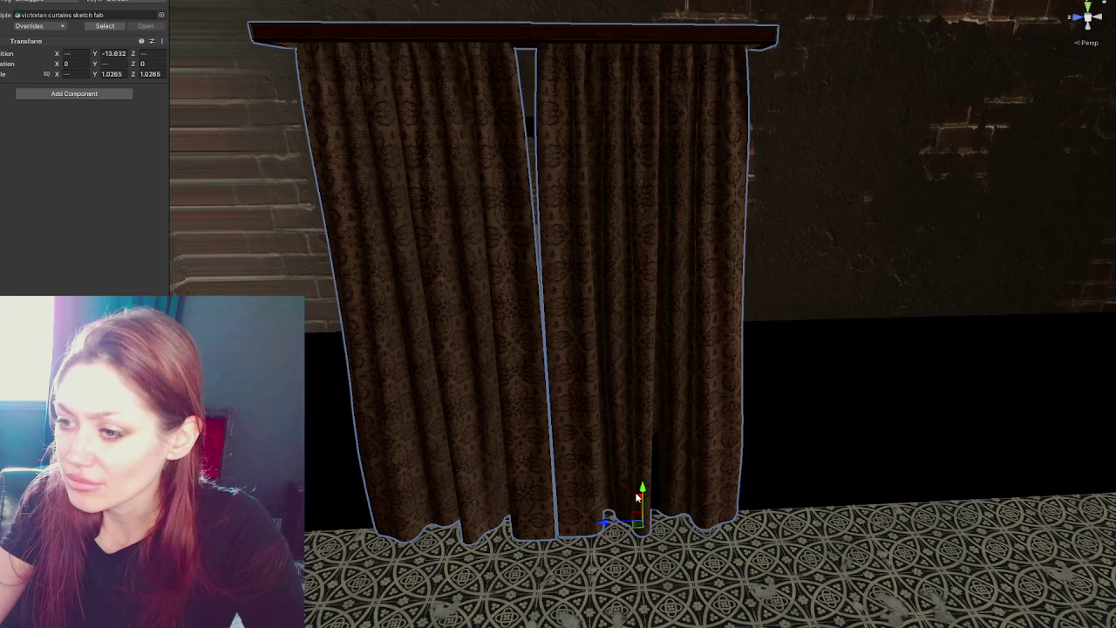
{"action": "left_click", "coordinate": [633, 494]}
{"action": "left_click", "coordinate": [448, 22]}
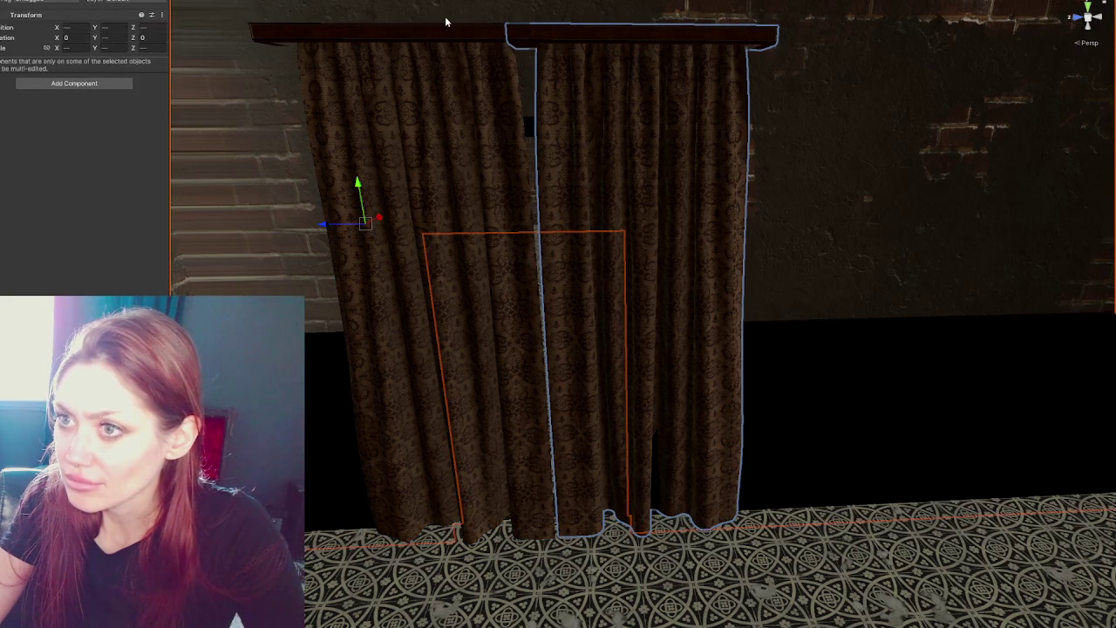
{"action": "left_click", "coordinate": [503, 37]}
{"action": "left_click", "coordinate": [514, 37]}
{"action": "left_click", "coordinate": [584, 39], "text": "ctrl"}
Frame the selected curtains and orbit around them toward the doorway to inspect placement.
{"action": "scroll", "coordinate": [641, 497], "scroll_direction": "up", "scroll_amount": 1}
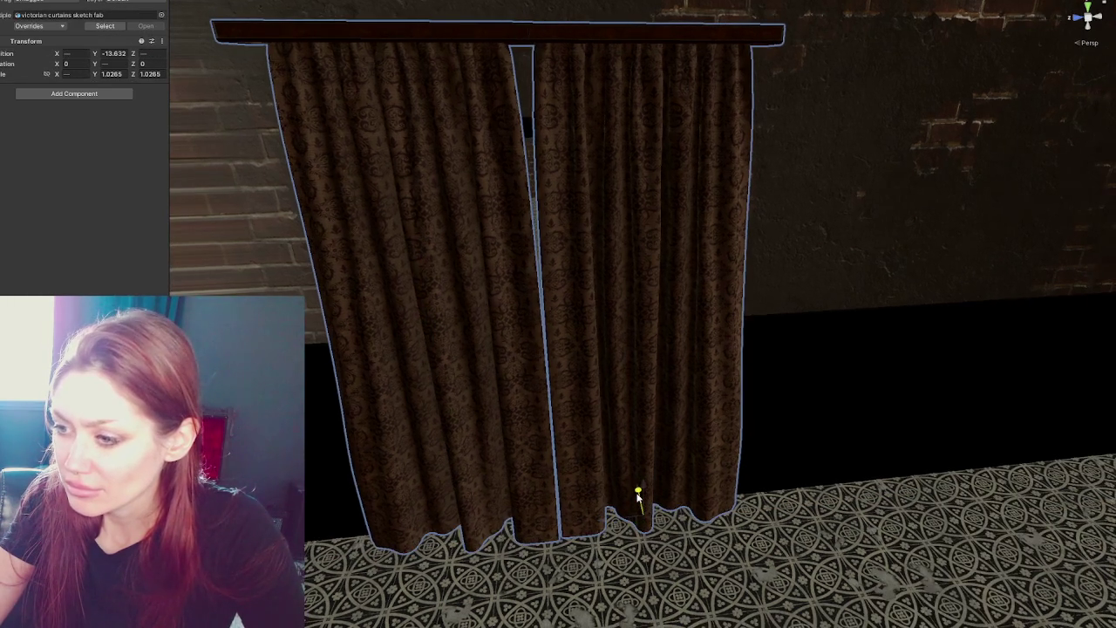
{"action": "scroll", "coordinate": [637, 494], "scroll_direction": "down", "scroll_amount": 10}
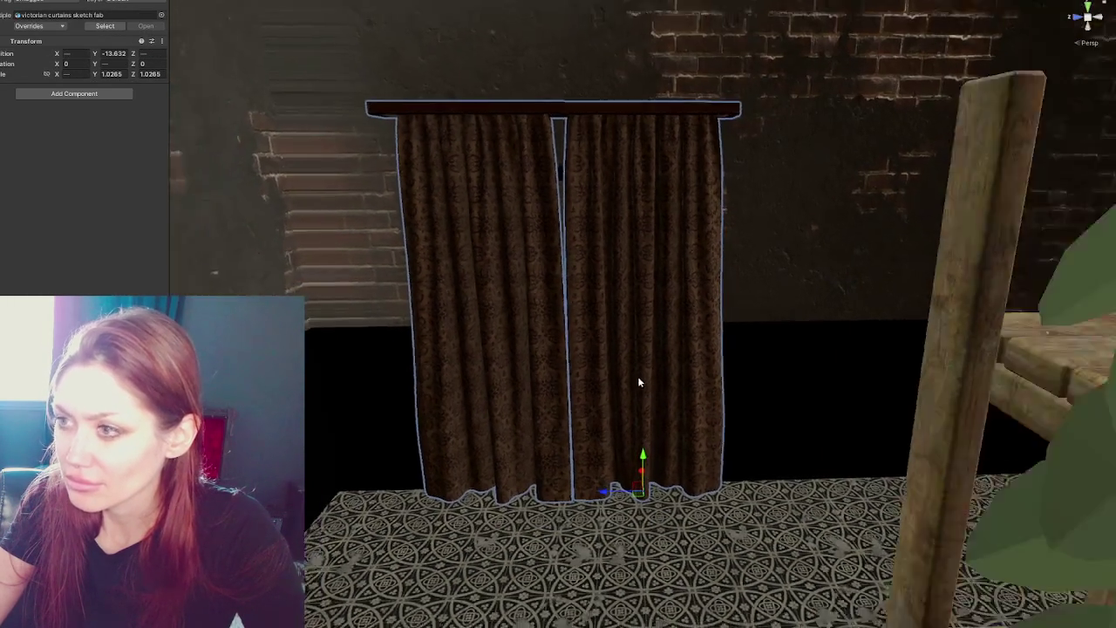
{"action": "scroll", "coordinate": [454, 215], "scroll_direction": "down", "scroll_amount": 10}
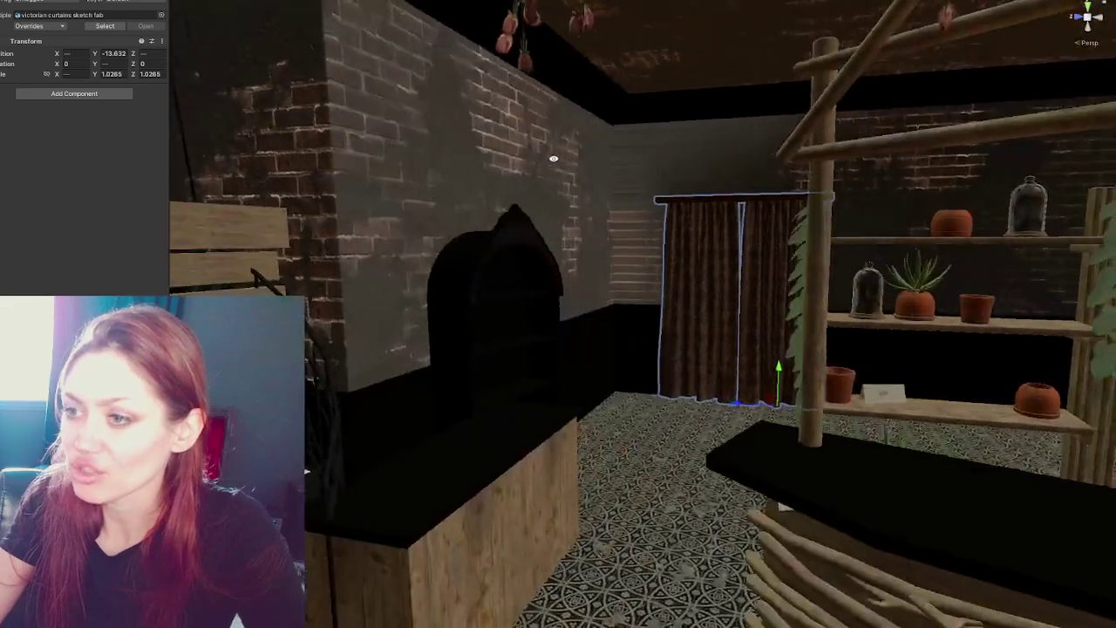
{"action": "scroll", "coordinate": [577, 159], "scroll_direction": "down", "scroll_amount": 5}
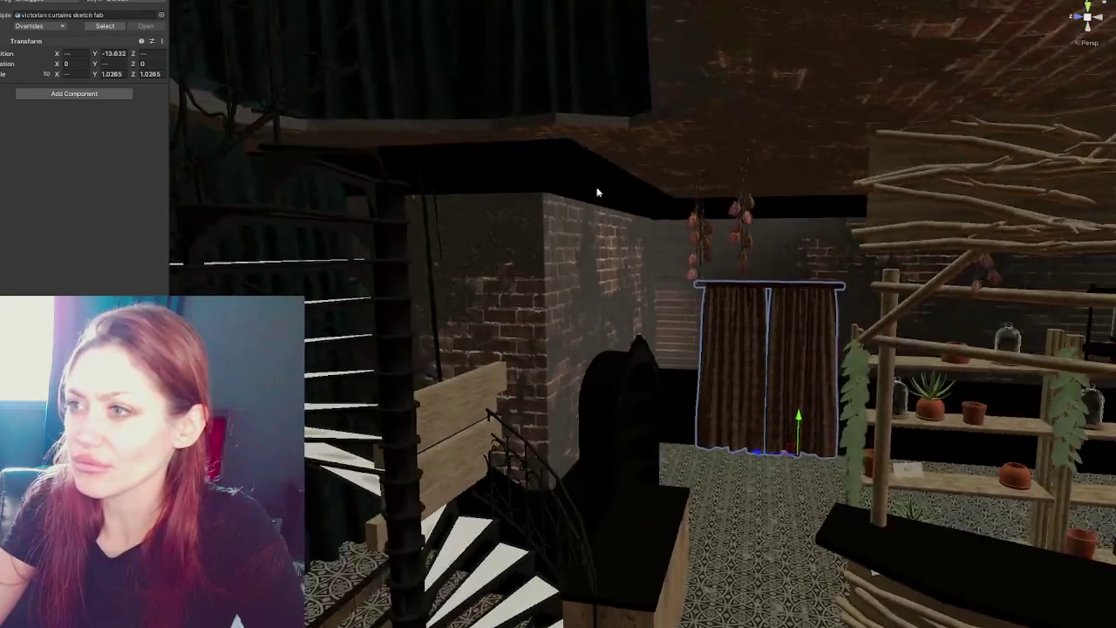
{"action": "scroll", "coordinate": [658, 213], "scroll_direction": "down", "scroll_amount": 3}
{"action": "scroll", "coordinate": [598, 114], "scroll_direction": "down", "scroll_amount": 3}
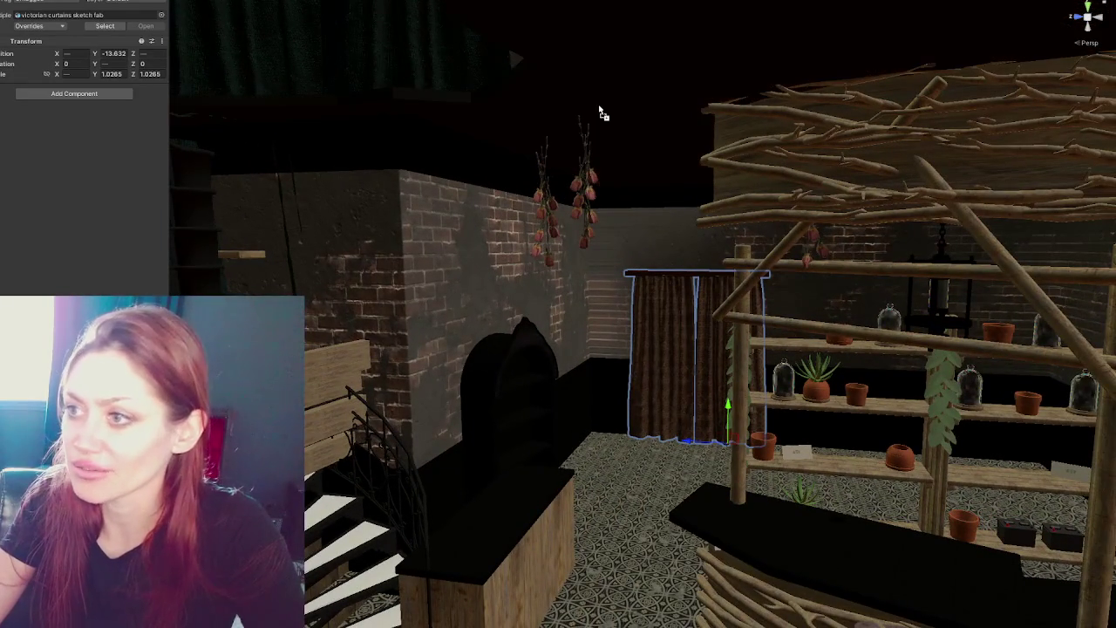
{"action": "scroll", "coordinate": [646, 334], "scroll_direction": "up", "scroll_amount": 5}
{"action": "scroll", "coordinate": [646, 334], "scroll_direction": "up", "scroll_amount": 10}
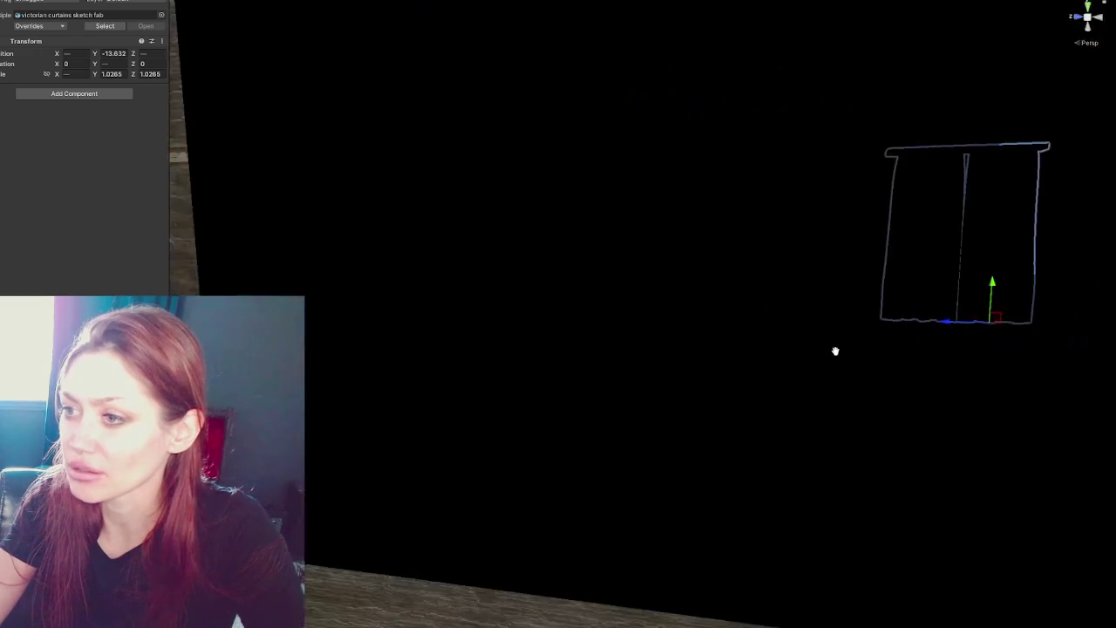
{"action": "scroll", "coordinate": [742, 368], "scroll_direction": "down", "scroll_amount": 5}
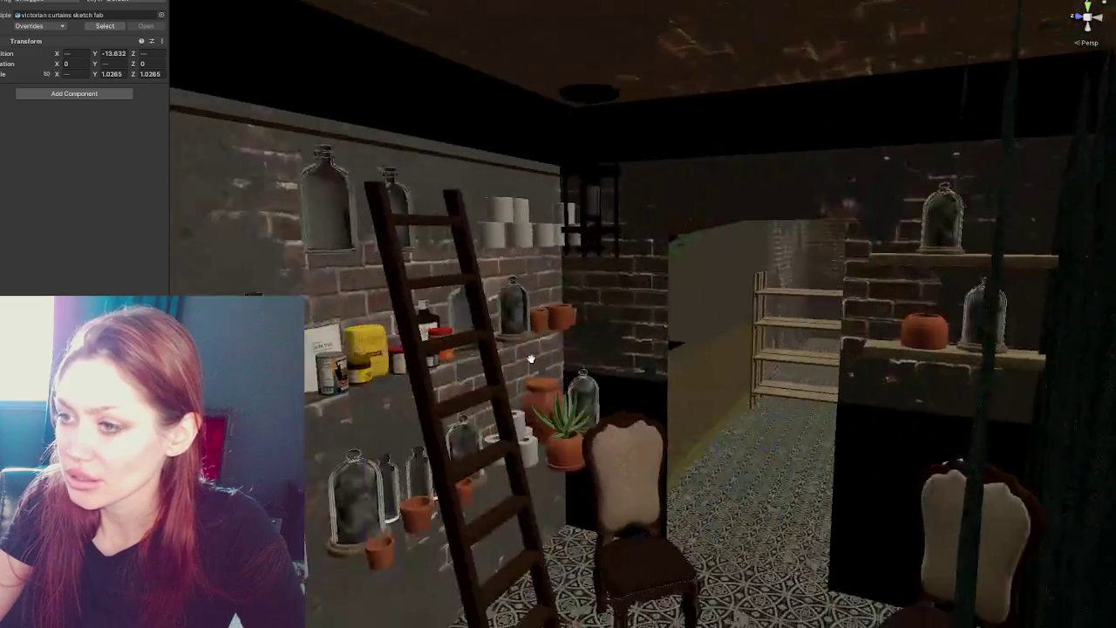
{"action": "scroll", "coordinate": [953, 238], "scroll_direction": "up", "scroll_amount": 10}
{"action": "scroll", "coordinate": [955, 245], "scroll_direction": "down", "scroll_amount": 5}
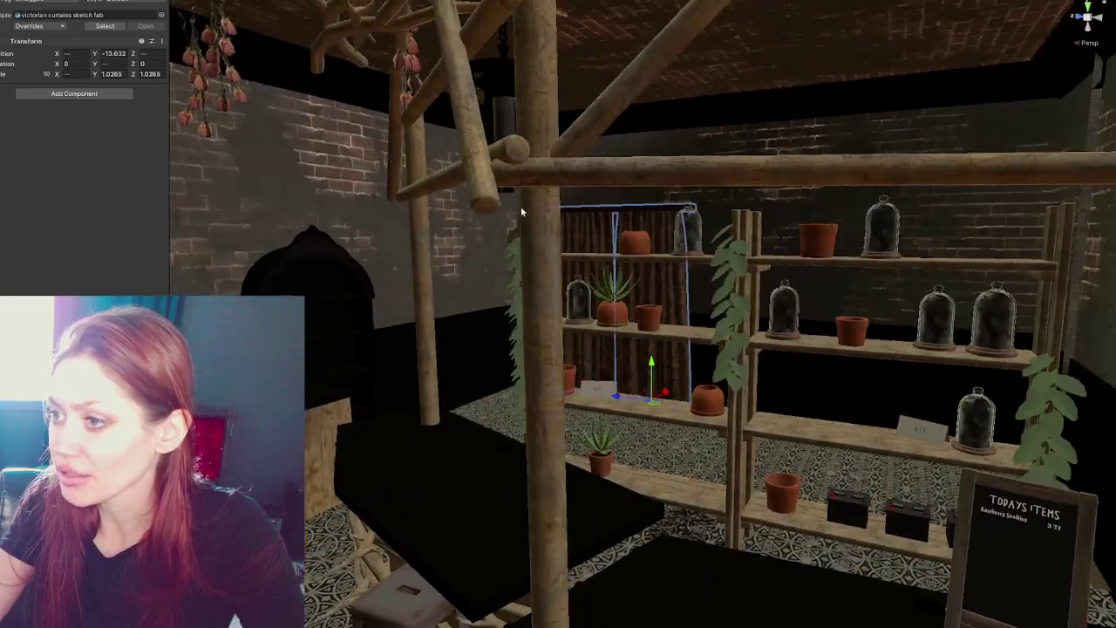
{"action": "key", "text": "f"}
{"action": "mouse_move", "coordinate": [388, 270]}
{"action": "left_mouse_down"}
{"action": "mouse_move", "coordinate": [633, 241]}
{"action": "mouse_move", "coordinate": [695, 257]}
{"action": "left_mouse_up"}
{"action": "scroll", "coordinate": [695, 257], "scroll_direction": "up", "scroll_amount": 10}
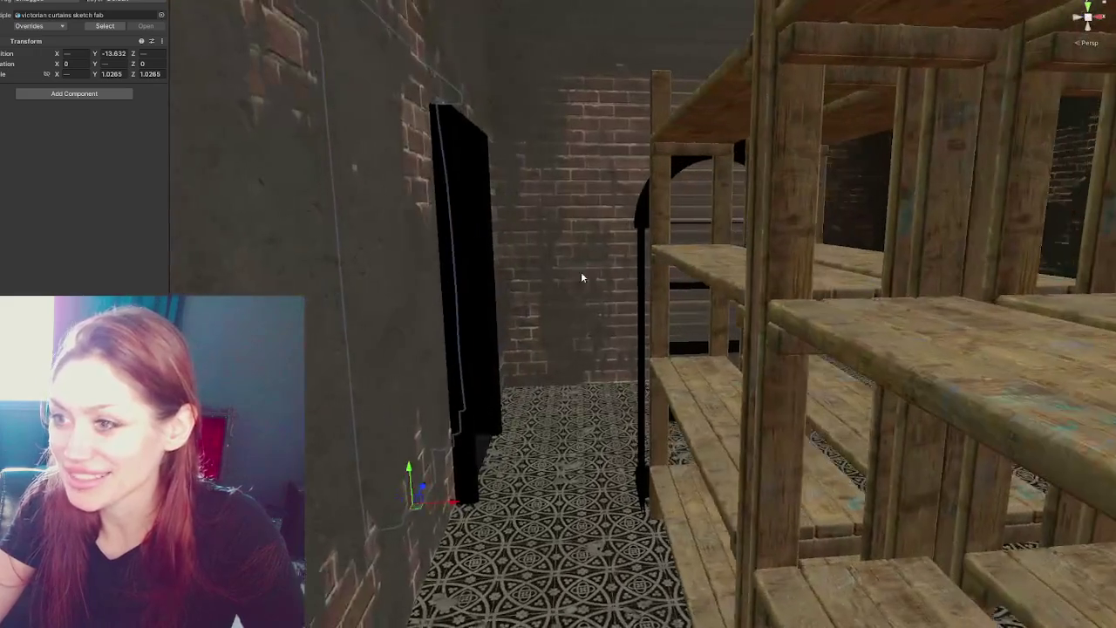
{"action": "mouse_move", "coordinate": [582, 277]}
{"action": "left_mouse_down"}
{"action": "mouse_move", "coordinate": [563, 299]}
{"action": "mouse_move", "coordinate": [685, 329]}
{"action": "mouse_move", "coordinate": [769, 320]}
{"action": "left_mouse_up"}
{"action": "scroll", "coordinate": [770, 320], "scroll_direction": "down", "scroll_amount": 10}
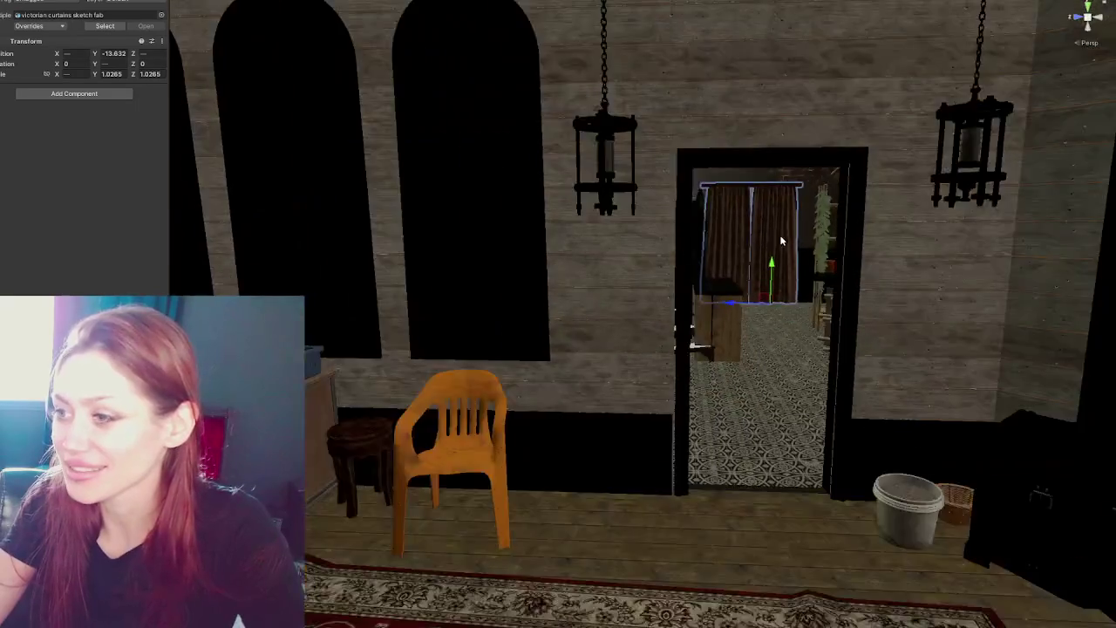
{"action": "left_click_drag", "start_coordinate": [782, 241], "coordinate": [463, 430]}
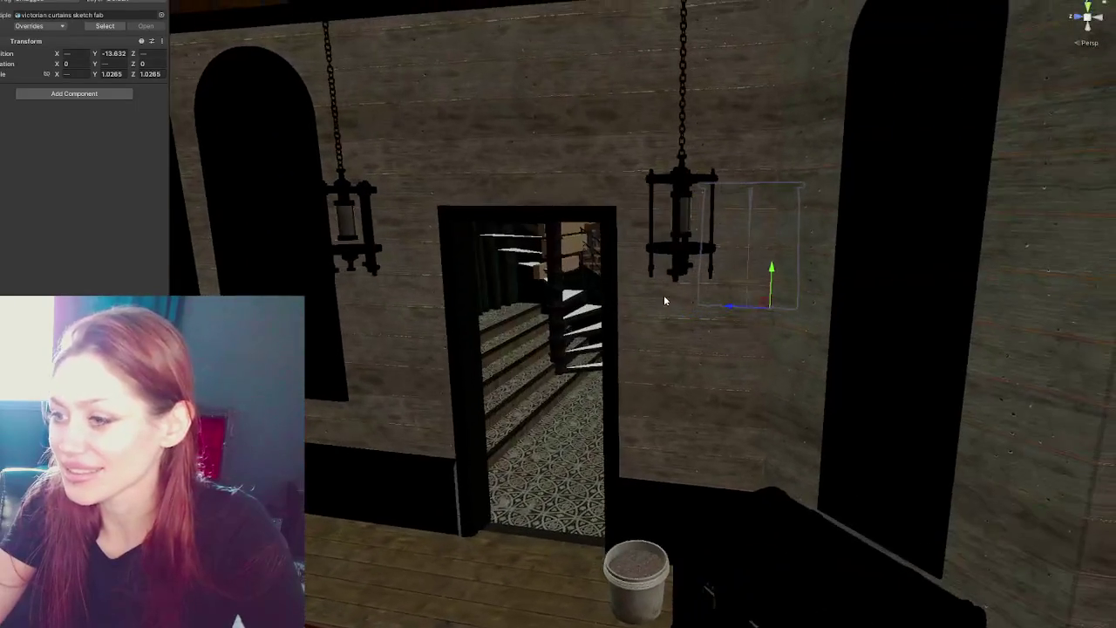
Select the Door object and frame the view on it.
{"action": "left_click", "coordinate": [463, 430]}
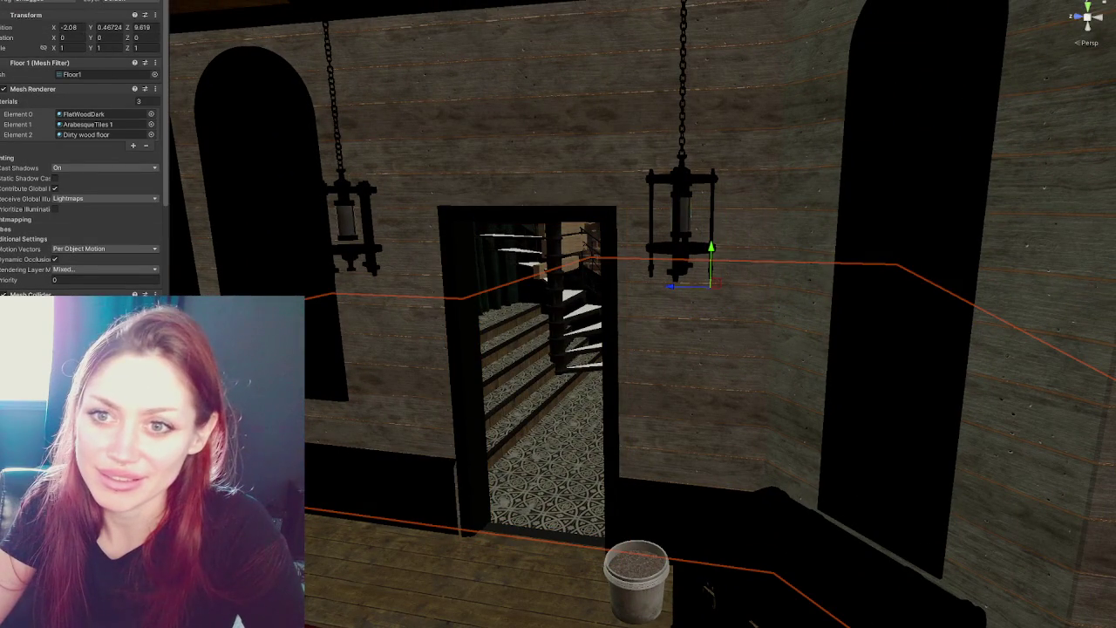
{"action": "left_click", "coordinate": [459, 252]}
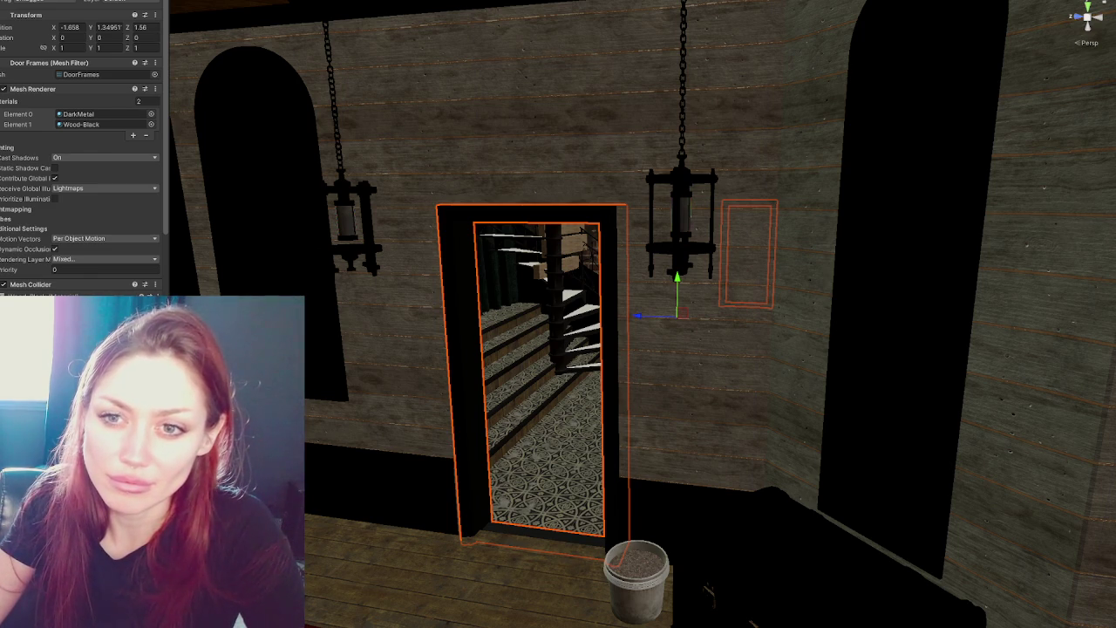
{"action": "left_click", "coordinate": [318, 109]}
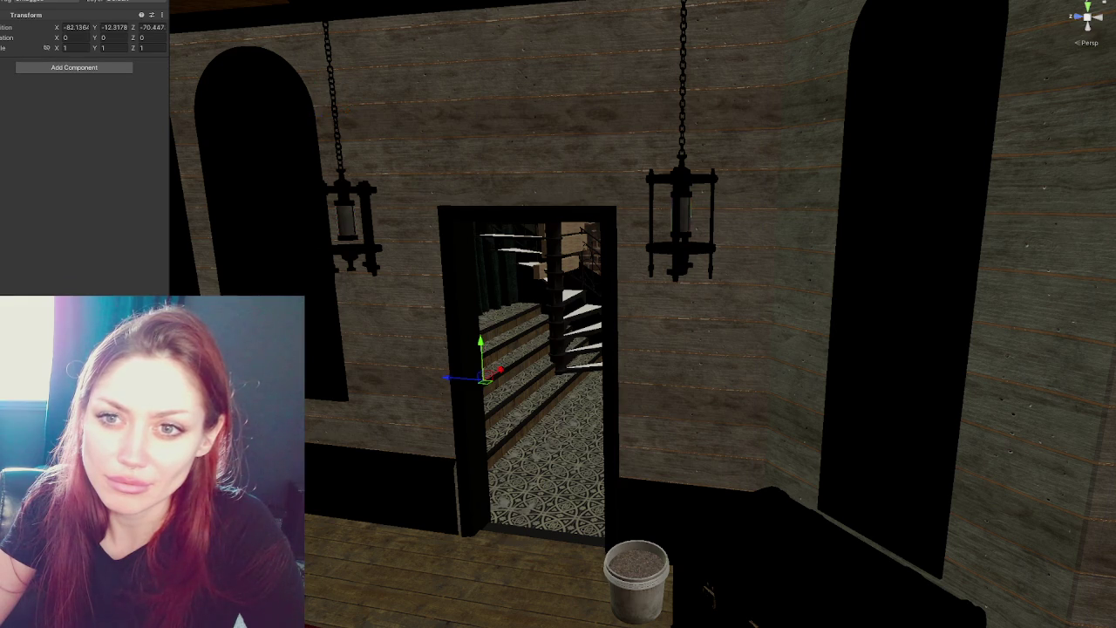
{"action": "key", "text": "f"}
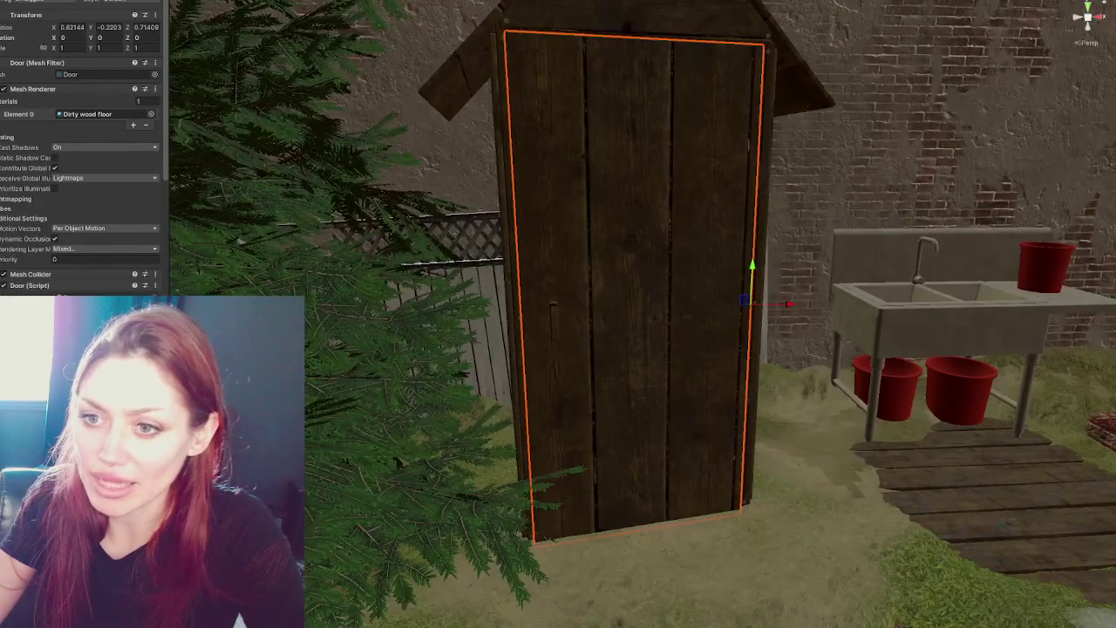
{"action": "scroll", "coordinate": [58, 237], "scroll_direction": "down", "scroll_amount": 5}
Test swinging the door open about 82° on its hinge, then undo it.
{"action": "left_click", "coordinate": [58, 235]}
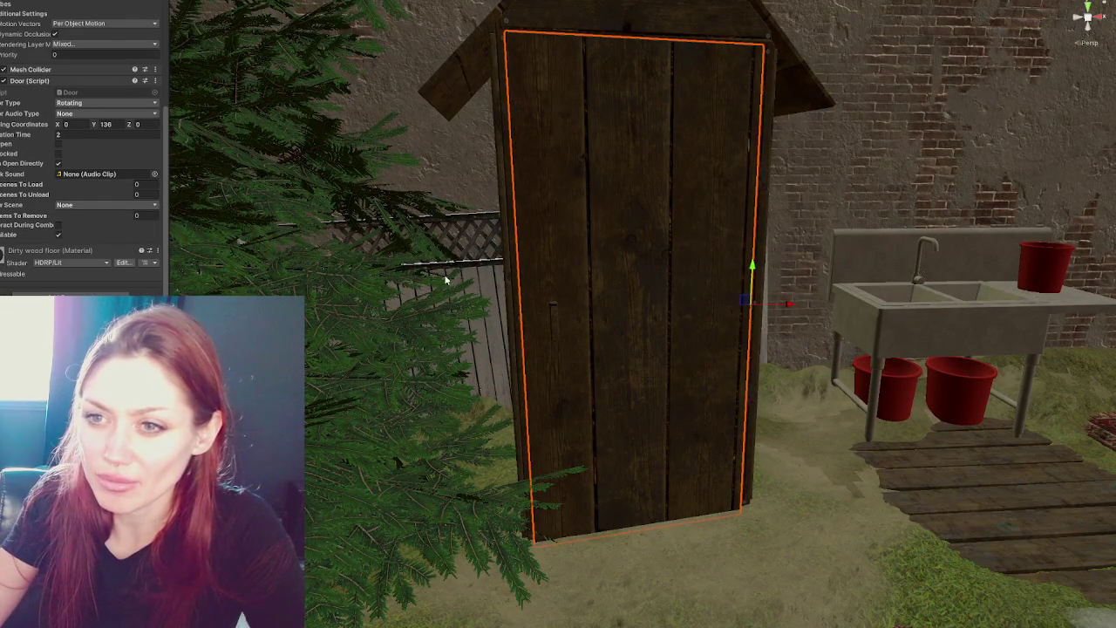
{"action": "key", "text": "e"}
{"action": "left_click_drag", "start_coordinate": [738, 324], "coordinate": [861, 335]}
{"action": "key", "text": "ctrl+z"}
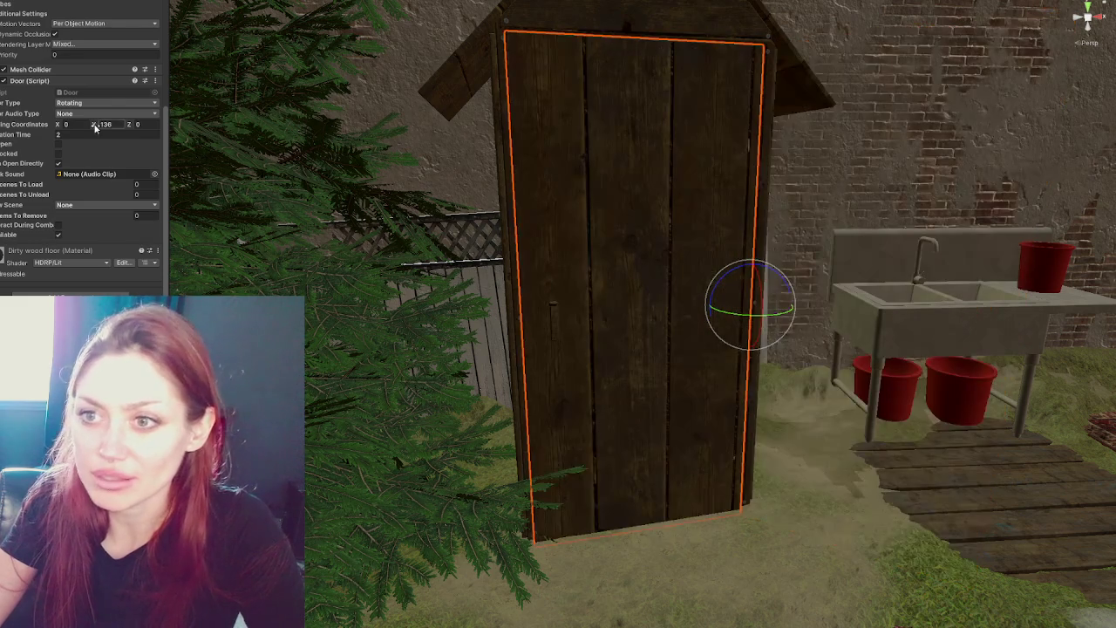
{"action": "scroll", "coordinate": [104, 131], "scroll_direction": "up", "scroll_amount": 3}
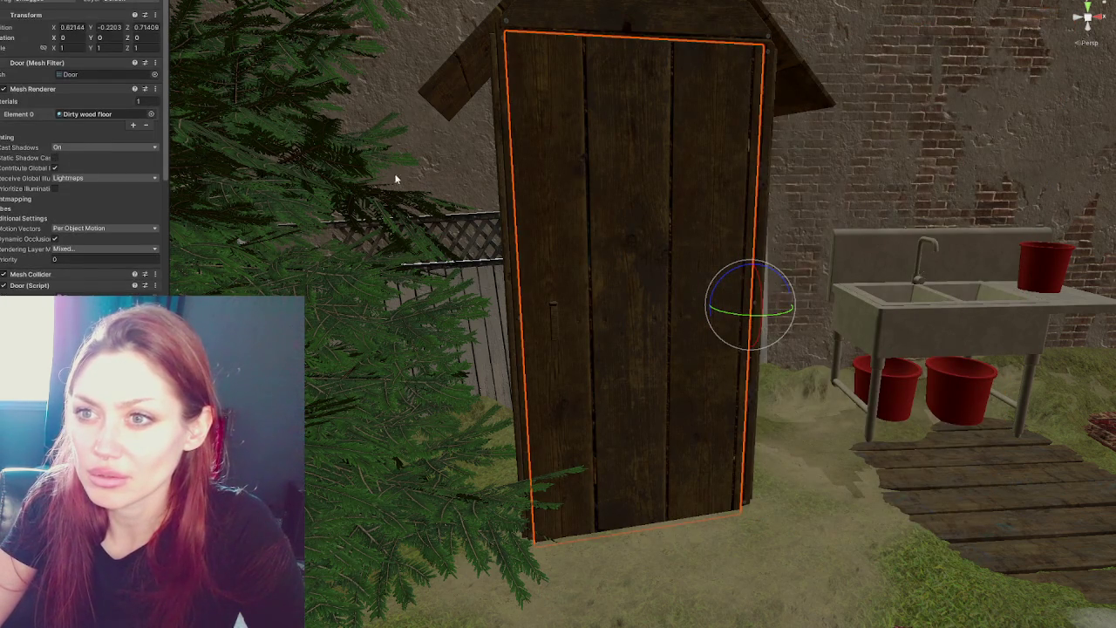
{"action": "left_click_drag", "start_coordinate": [710, 308], "coordinate": [855, 321]}
{"action": "key", "text": "ctrl+z"}
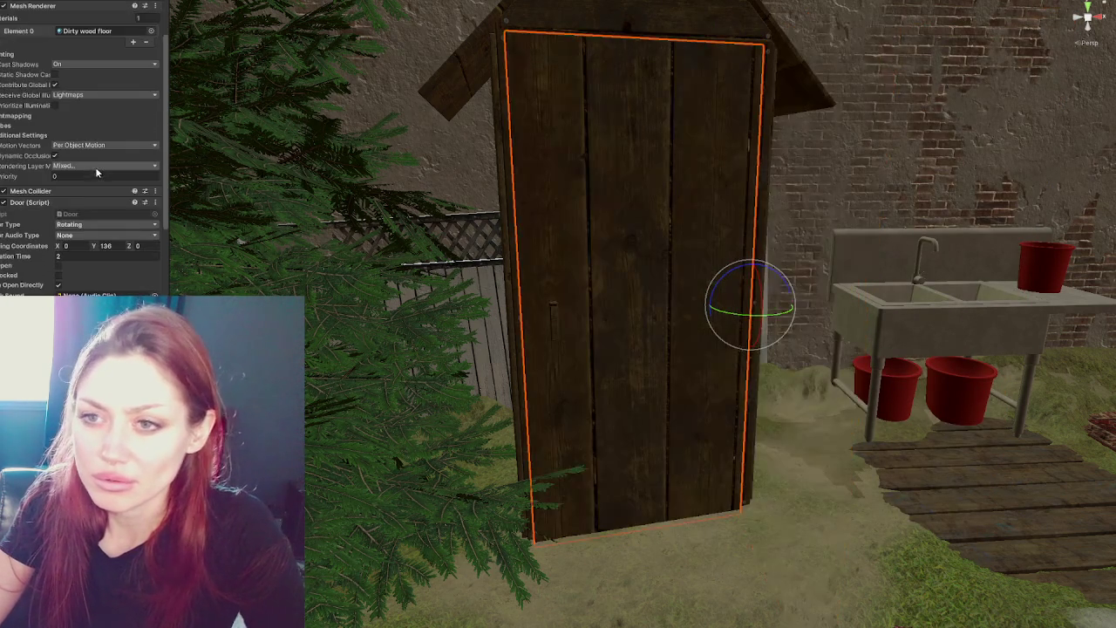
Put the door on the holding layer and search for a squeak audio clip.
{"action": "left_click", "coordinate": [141, 7]}
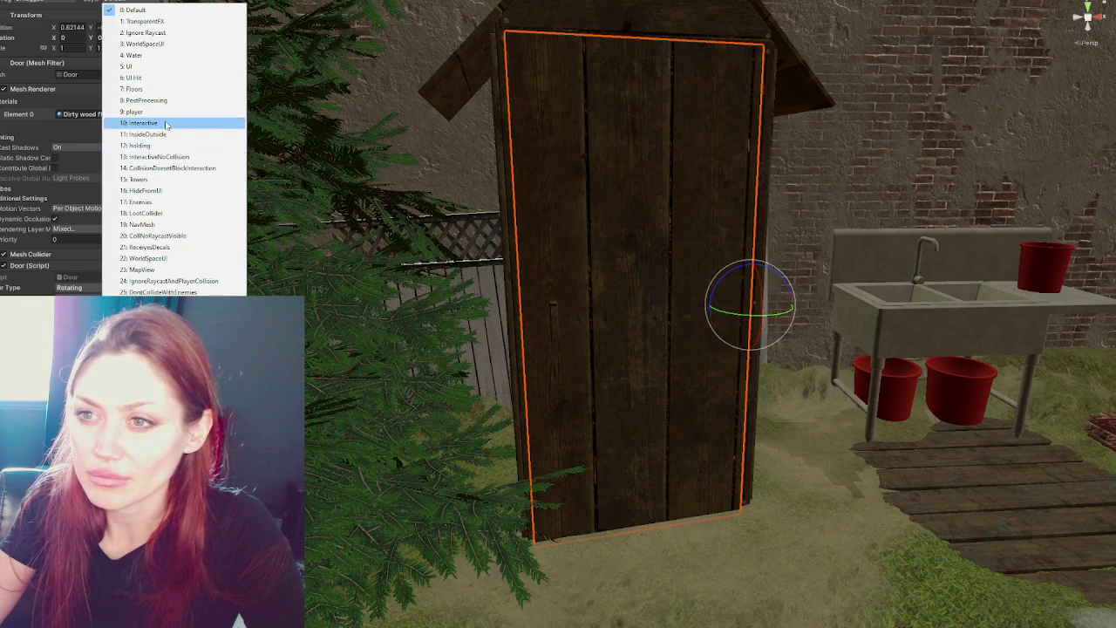
{"action": "left_click", "coordinate": [174, 146]}
{"action": "scroll", "coordinate": [102, 159], "scroll_direction": "down", "scroll_amount": 5}
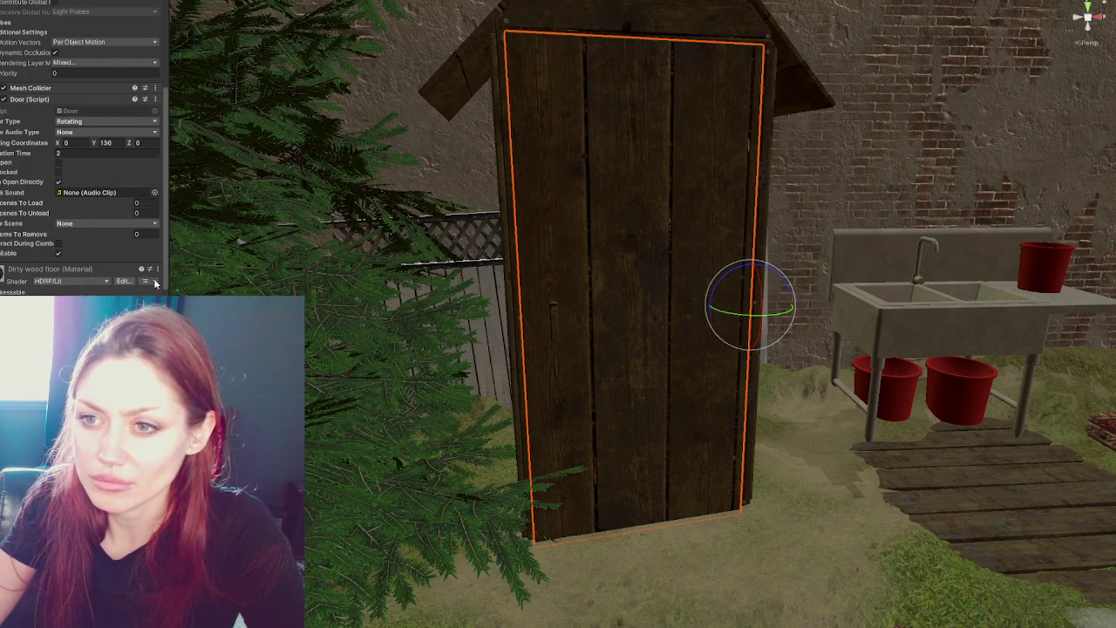
{"action": "left_click", "coordinate": [154, 192]}
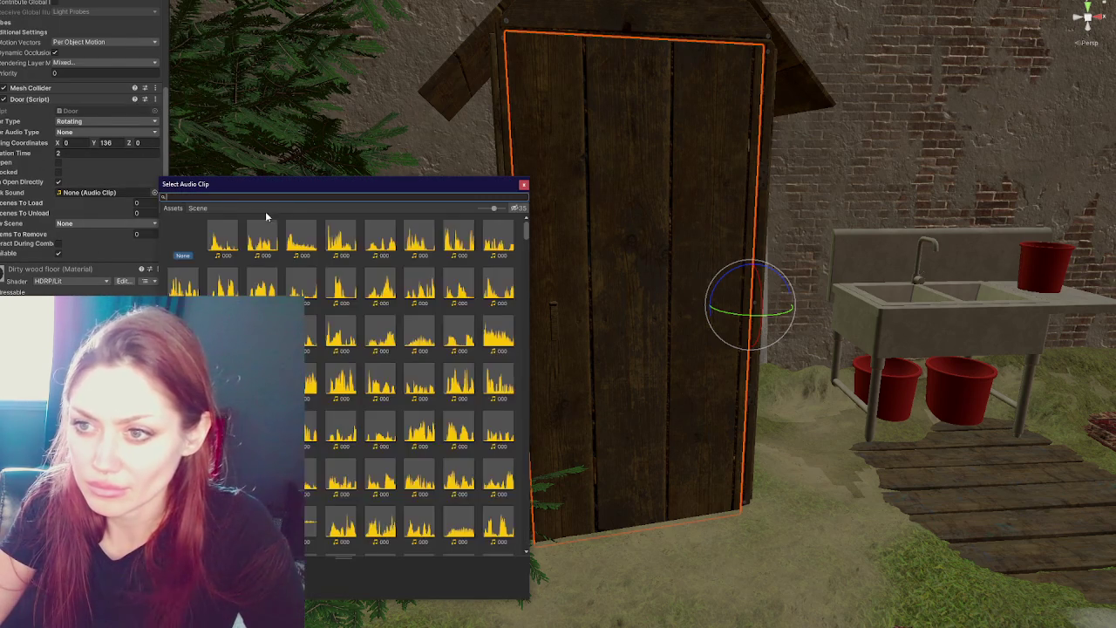
{"action": "type", "text": "squueak"}
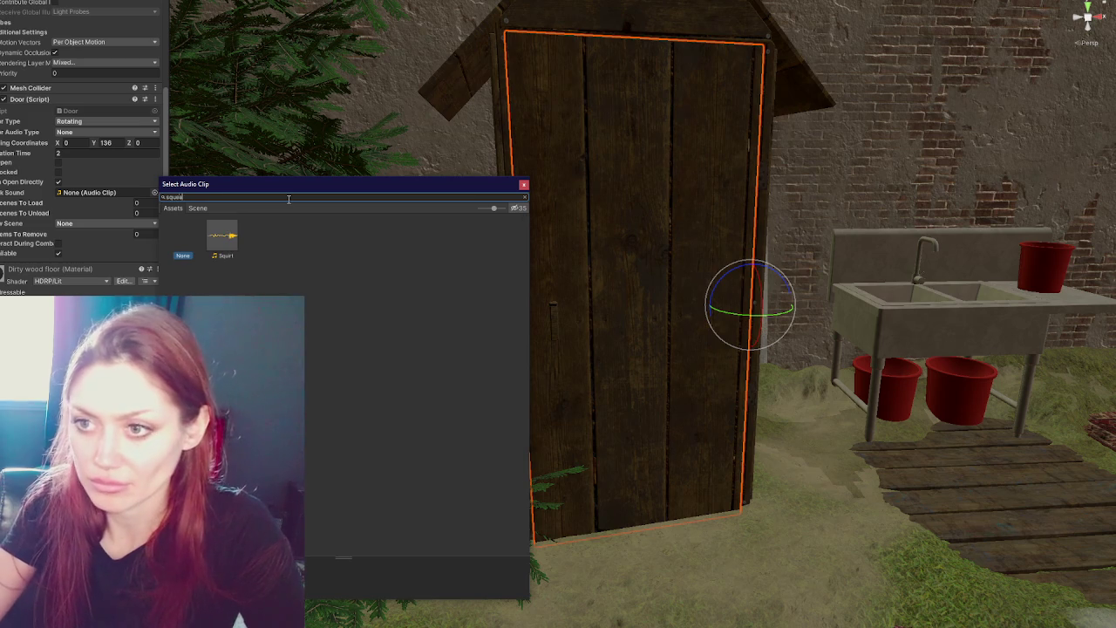
{"action": "key", "text": "BackSpace"}
{"action": "key", "text": "BackSpace"}
{"action": "key", "text": "BackSpace"}
{"action": "type", "text": "a"}
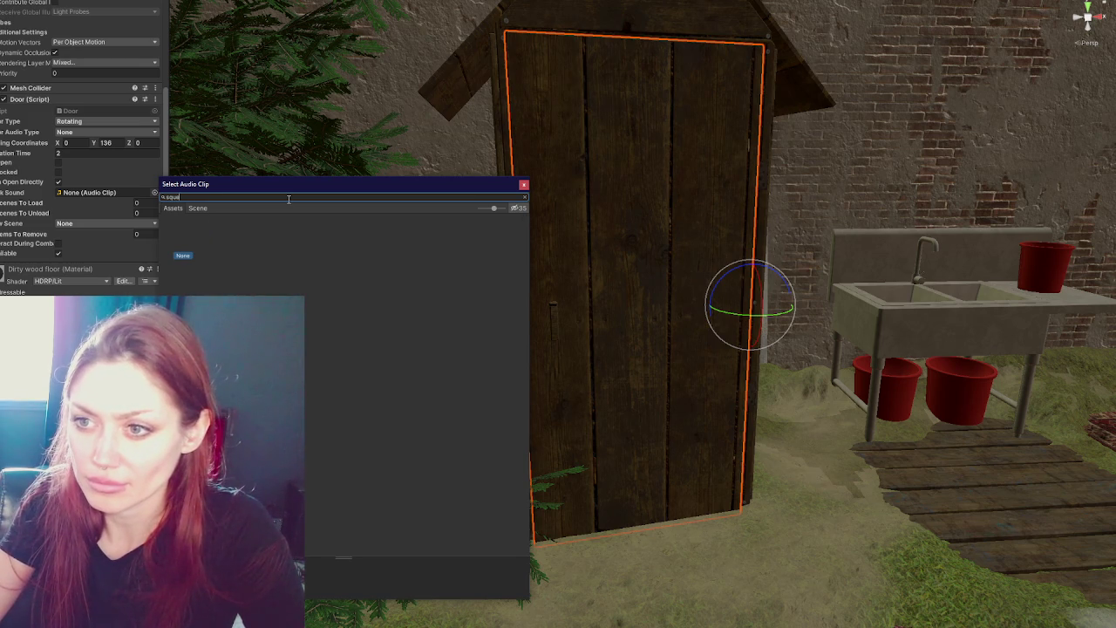
{"action": "left_click", "coordinate": [523, 186]}
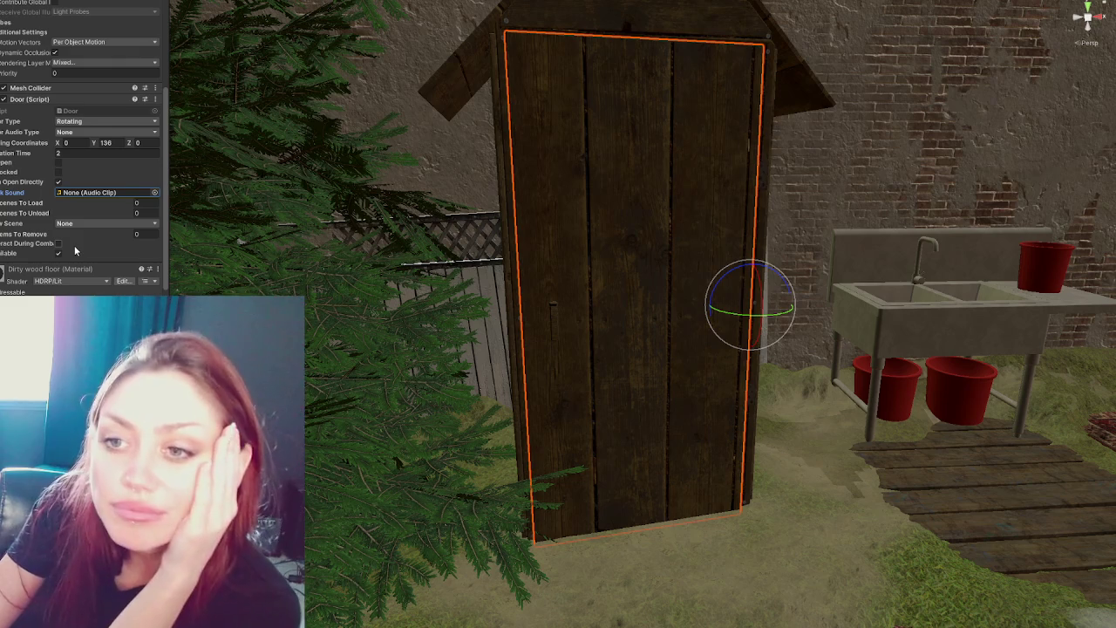
{"action": "scroll", "coordinate": [465, 240], "scroll_direction": "down", "scroll_amount": 5}
{"action": "mouse_move", "coordinate": [464, 240]}
{"action": "left_mouse_down"}
{"action": "mouse_move", "coordinate": [870, 250]}
{"action": "mouse_move", "coordinate": [671, 256]}
{"action": "mouse_move", "coordinate": [715, 293]}
{"action": "left_mouse_up"}
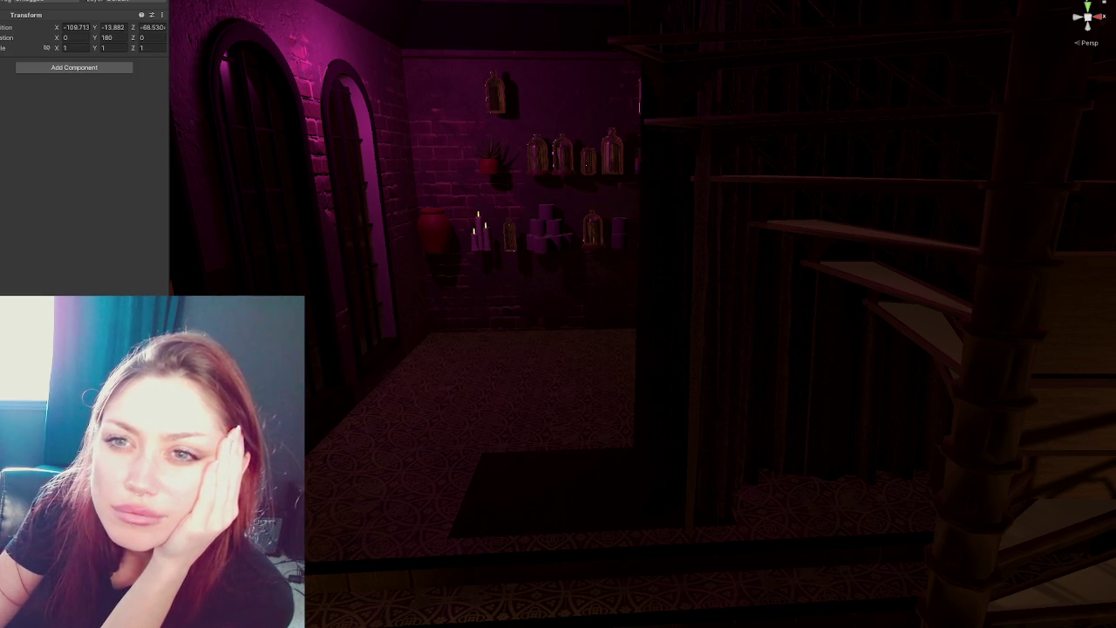
Select the Cabinet and set its X position to -6.117.
{"action": "left_click", "coordinate": [402, 91]}
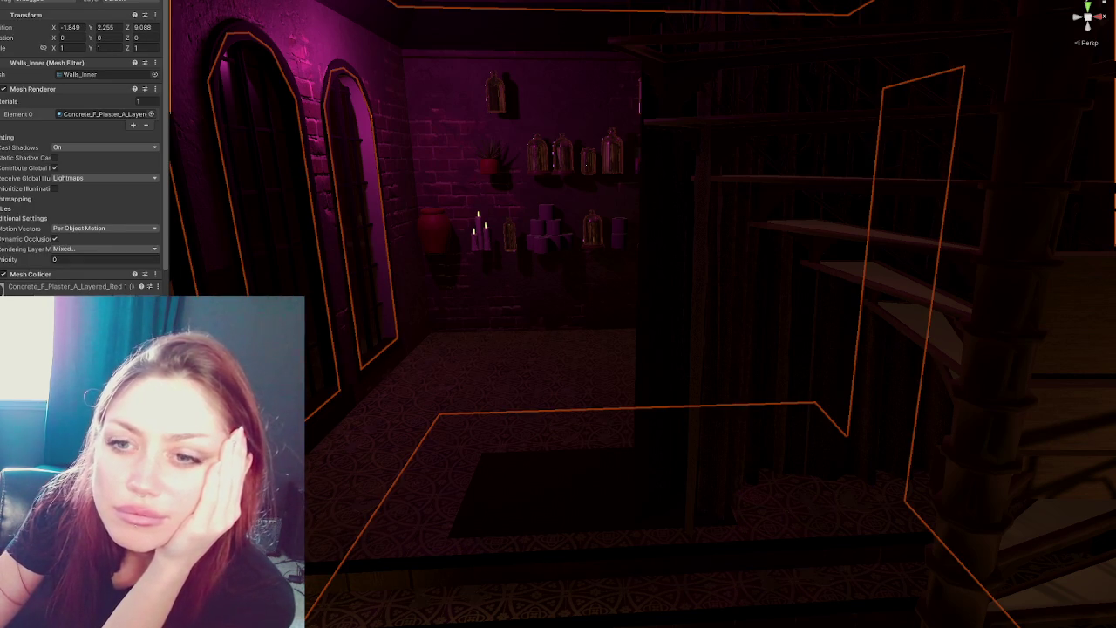
{"action": "left_click", "coordinate": [698, 35]}
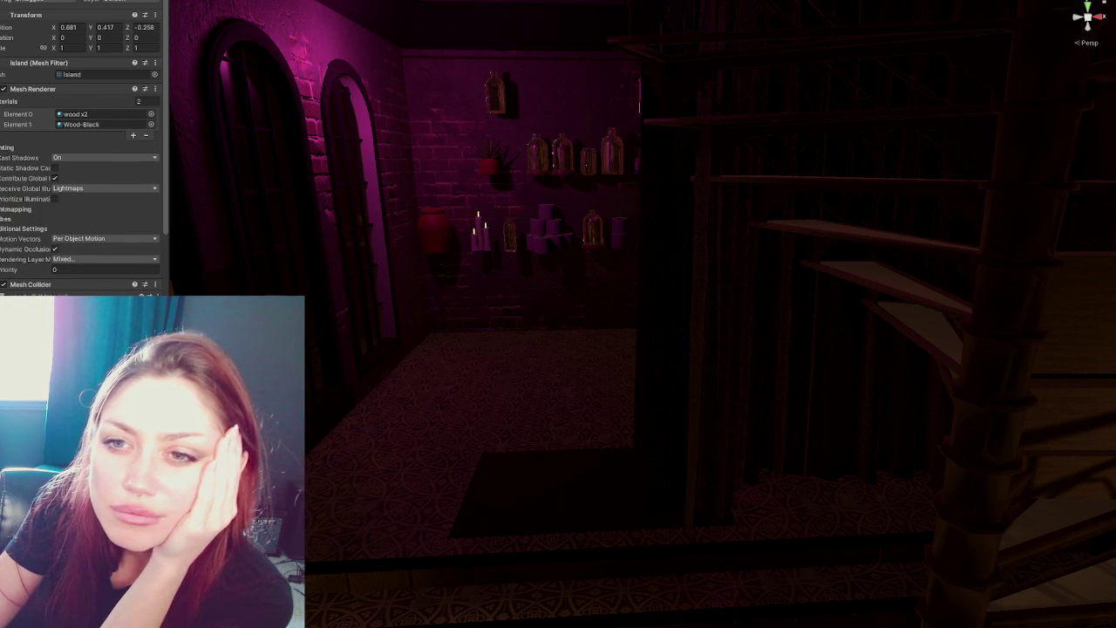
{"action": "left_click", "coordinate": [409, 375]}
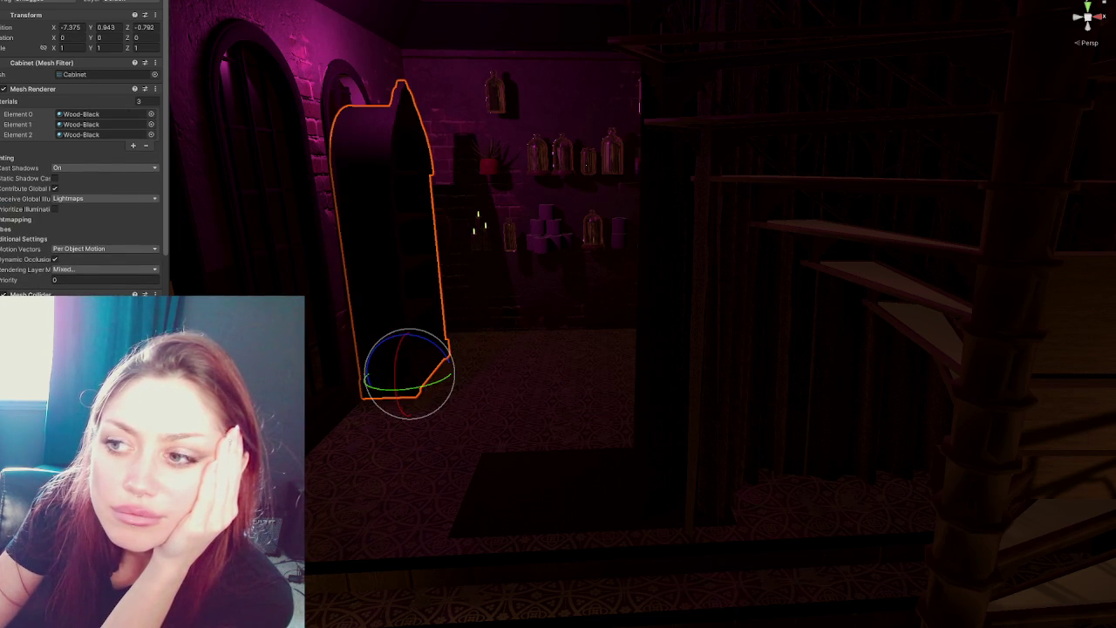
{"action": "type", "text": "-6.117"}
{"action": "key", "text": "Return"}
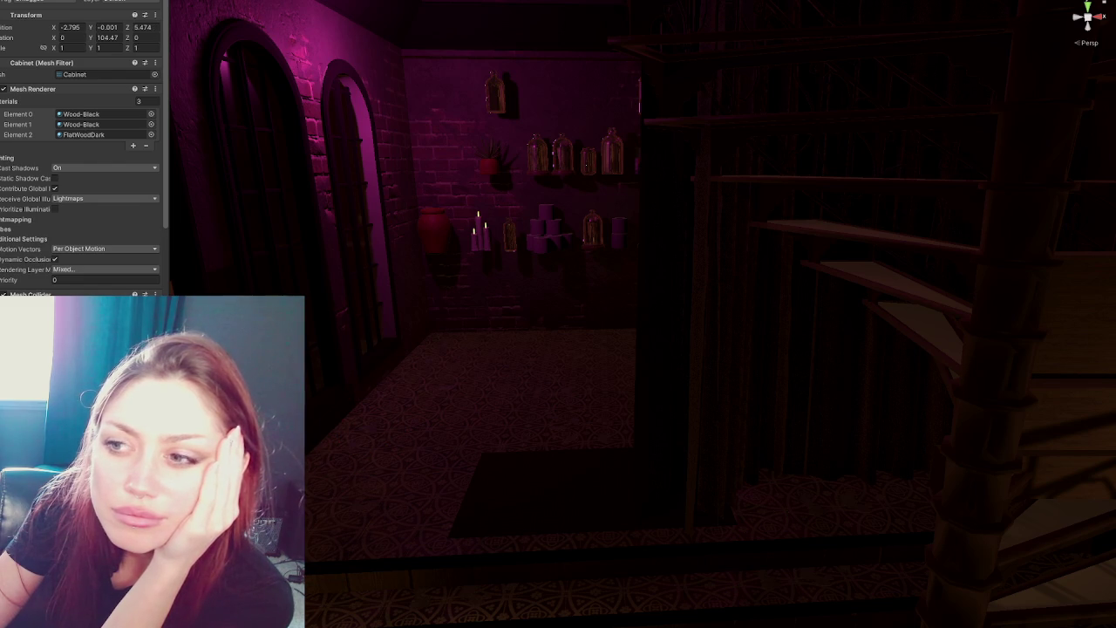
Rotate the cabinet to about 92 degrees.
{"action": "key", "text": "f"}
{"action": "mouse_move", "coordinate": [337, 226]}
{"action": "left_mouse_down"}
{"action": "mouse_move", "coordinate": [486, 223]}
{"action": "mouse_move", "coordinate": [531, 209]}
{"action": "mouse_move", "coordinate": [842, 229]}
{"action": "mouse_move", "coordinate": [570, 253]}
{"action": "left_mouse_up"}
{"action": "key", "text": "w"}
{"action": "key", "text": "e"}
{"action": "mouse_move", "coordinate": [484, 399]}
{"action": "left_mouse_down"}
{"action": "mouse_move", "coordinate": [476, 408]}
{"action": "mouse_move", "coordinate": [545, 323]}
{"action": "mouse_move", "coordinate": [835, 45]}
{"action": "mouse_move", "coordinate": [879, 114]}
{"action": "left_mouse_up"}
{"action": "key", "text": "w"}
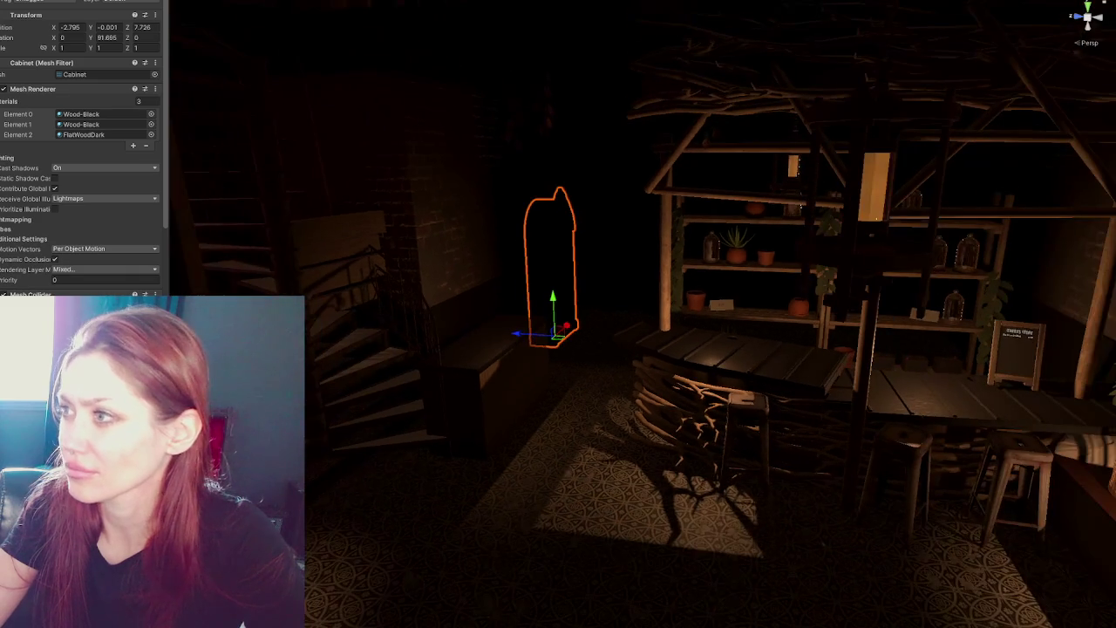
Move a point light near the shelves to a new spot.
{"action": "mouse_move", "coordinate": [642, 164]}
{"action": "left_mouse_down"}
{"action": "mouse_move", "coordinate": [633, 203]}
{"action": "mouse_move", "coordinate": [599, 179]}
{"action": "left_mouse_up"}
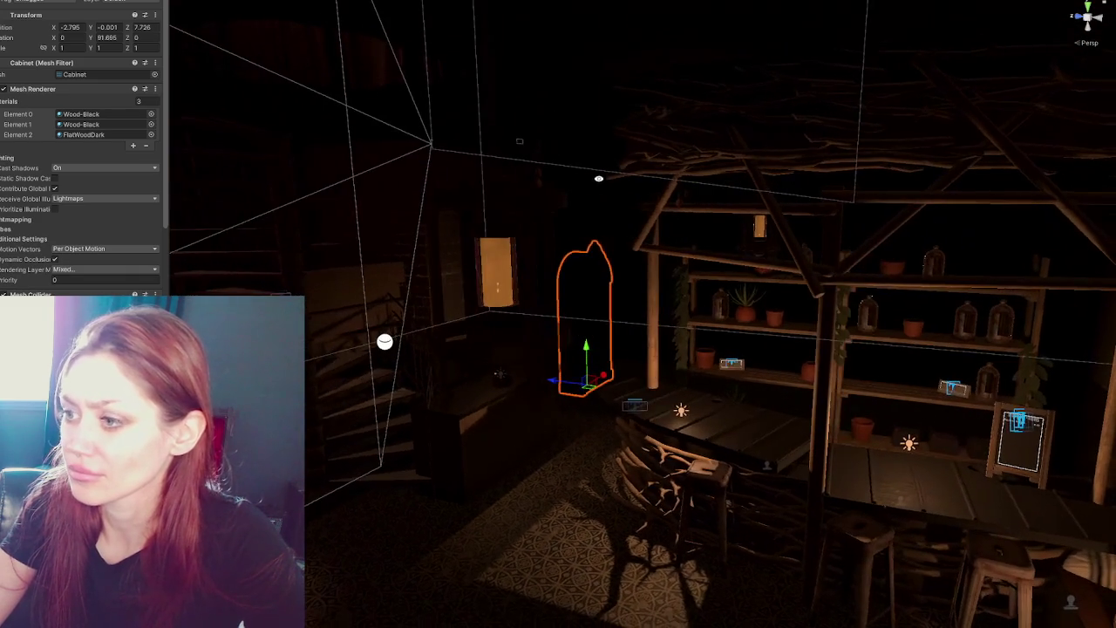
{"action": "left_click", "coordinate": [683, 413]}
{"action": "mouse_move", "coordinate": [683, 413]}
{"action": "left_mouse_down"}
{"action": "mouse_move", "coordinate": [668, 399]}
{"action": "mouse_move", "coordinate": [532, 363]}
{"action": "mouse_move", "coordinate": [525, 374]}
{"action": "mouse_move", "coordinate": [665, 316]}
{"action": "mouse_move", "coordinate": [642, 332]}
{"action": "mouse_move", "coordinate": [587, 333]}
{"action": "left_mouse_up"}
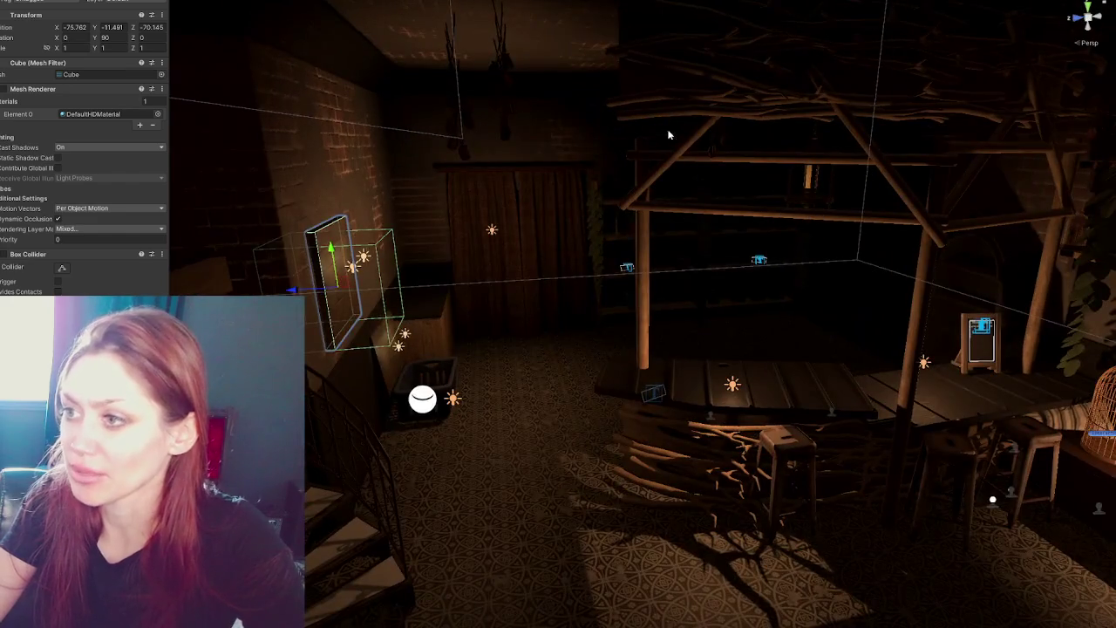
{"action": "left_click_drag", "start_coordinate": [655, 375], "coordinate": [715, 271]}
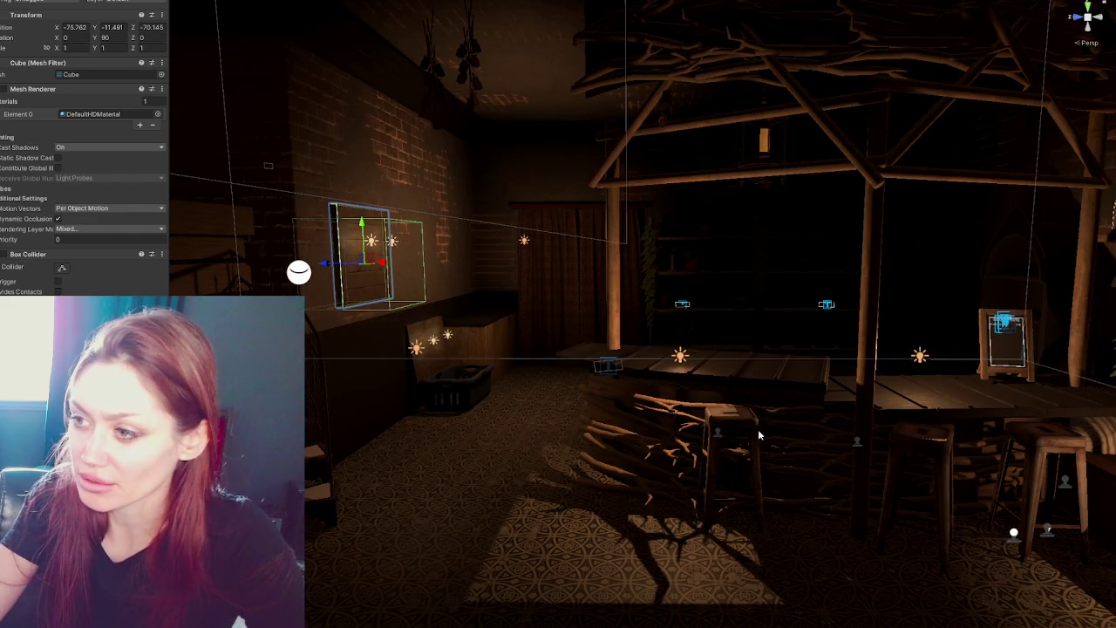
{"action": "mouse_move", "coordinate": [690, 368]}
{"action": "left_mouse_down"}
{"action": "mouse_move", "coordinate": [741, 328]}
{"action": "mouse_move", "coordinate": [688, 341]}
{"action": "left_mouse_up"}
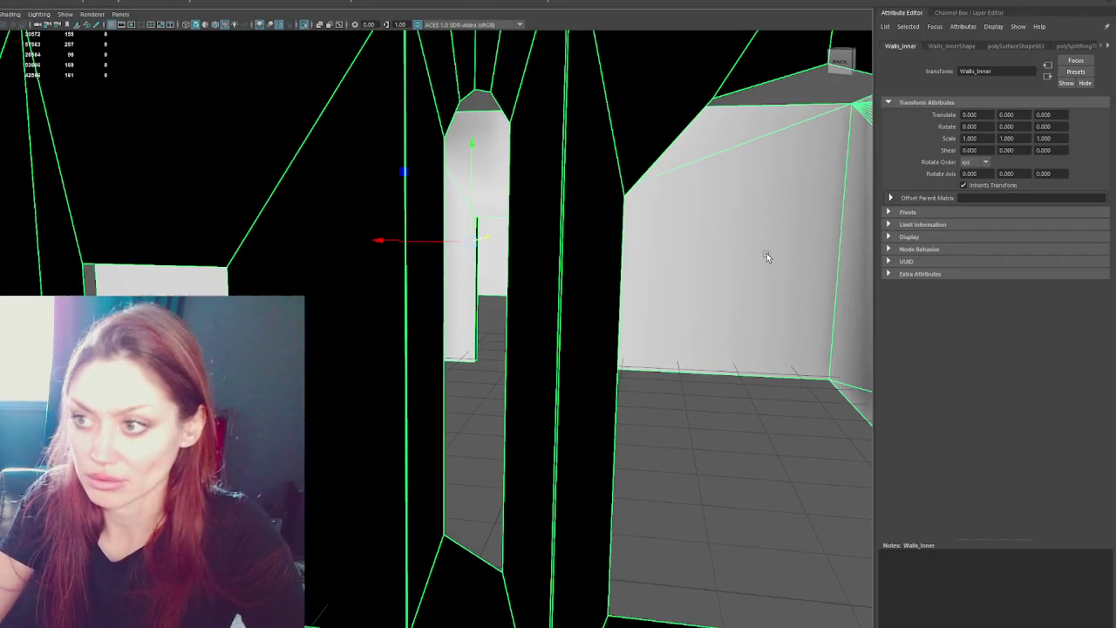
Switch to wireframe and select the wall faces to check them.
{"action": "key", "text": "4"}
{"action": "key", "text": "f"}
{"action": "right_click", "coordinate": [729, 263]}
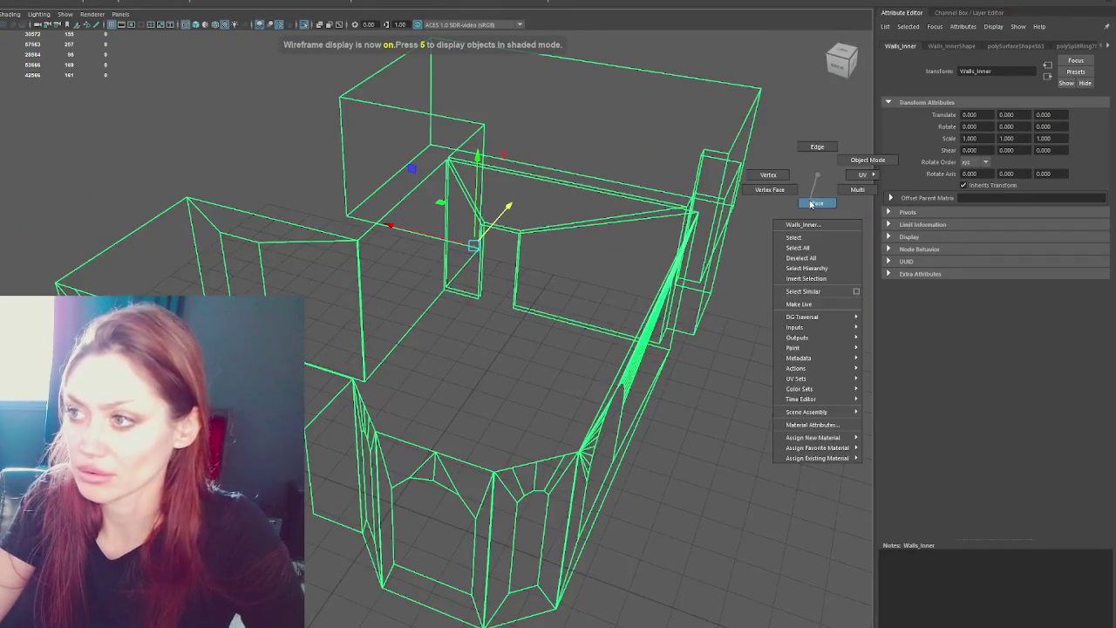
{"action": "left_click_drag", "start_coordinate": [122, 115], "coordinate": [711, 482]}
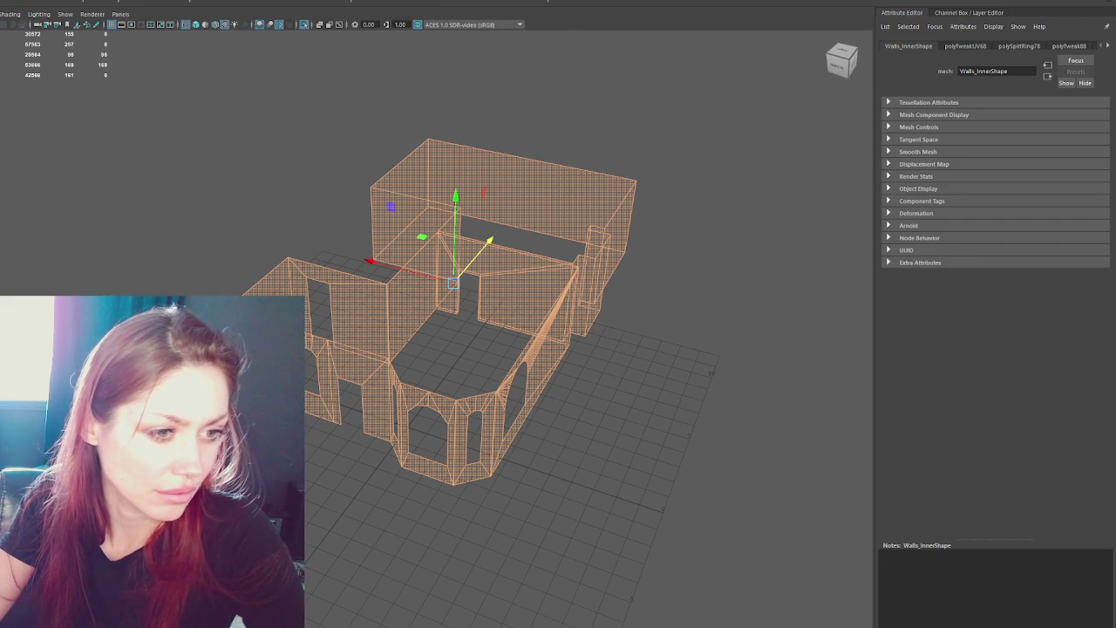
{"action": "left_click", "coordinate": [410, 222]}
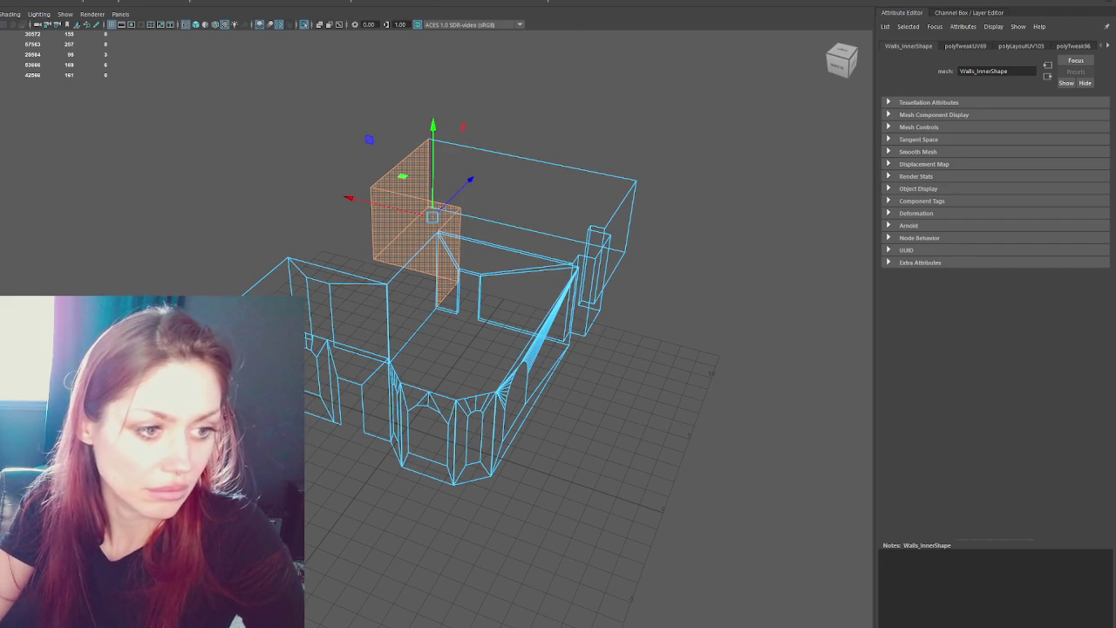
{"action": "left_click", "coordinate": [532, 200]}
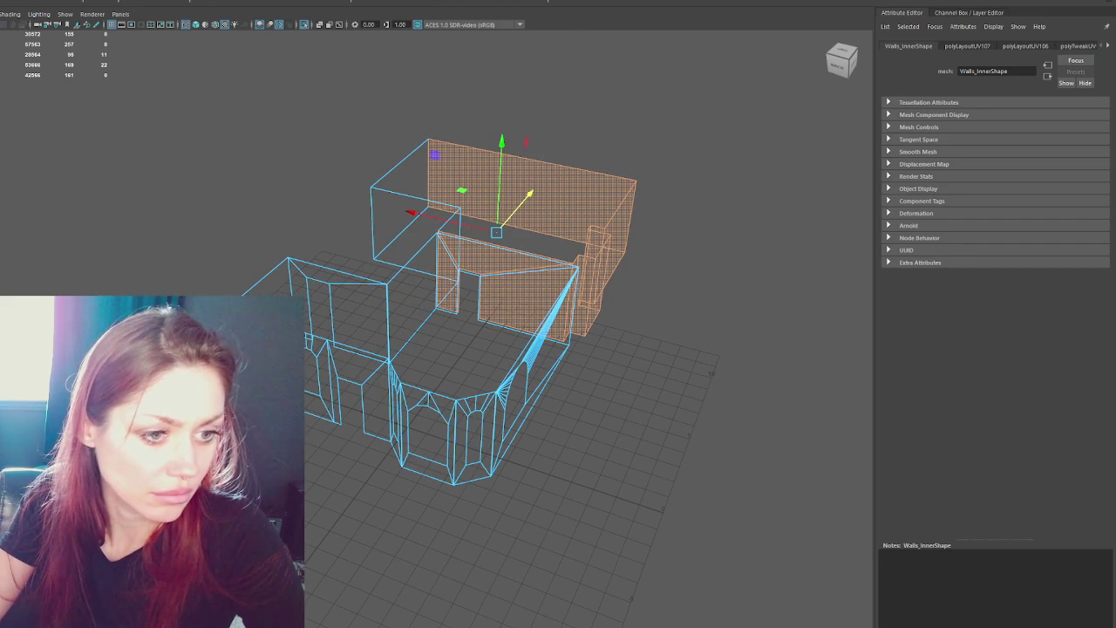
{"action": "left_click", "coordinate": [428, 419]}
Select the whole Apothecary object and export it over Apothecary.fbx.
{"action": "key", "text": "F8"}
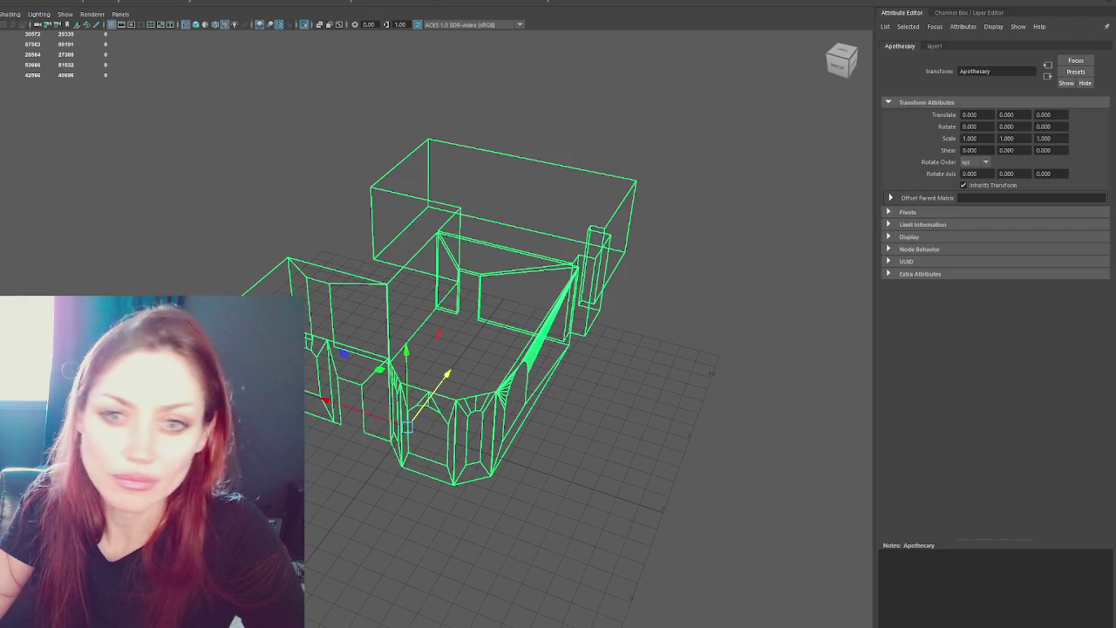
{"action": "double_click", "coordinate": [96, 158]}
{"action": "left_click", "coordinate": [290, 275]}
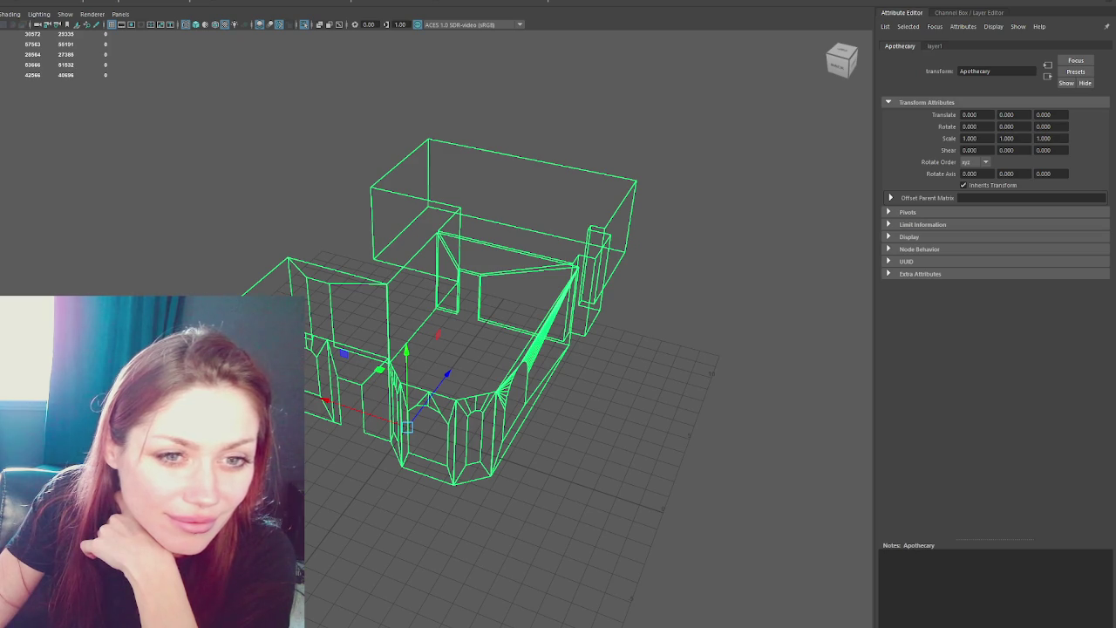
{"action": "left_click", "coordinate": [252, 232]}
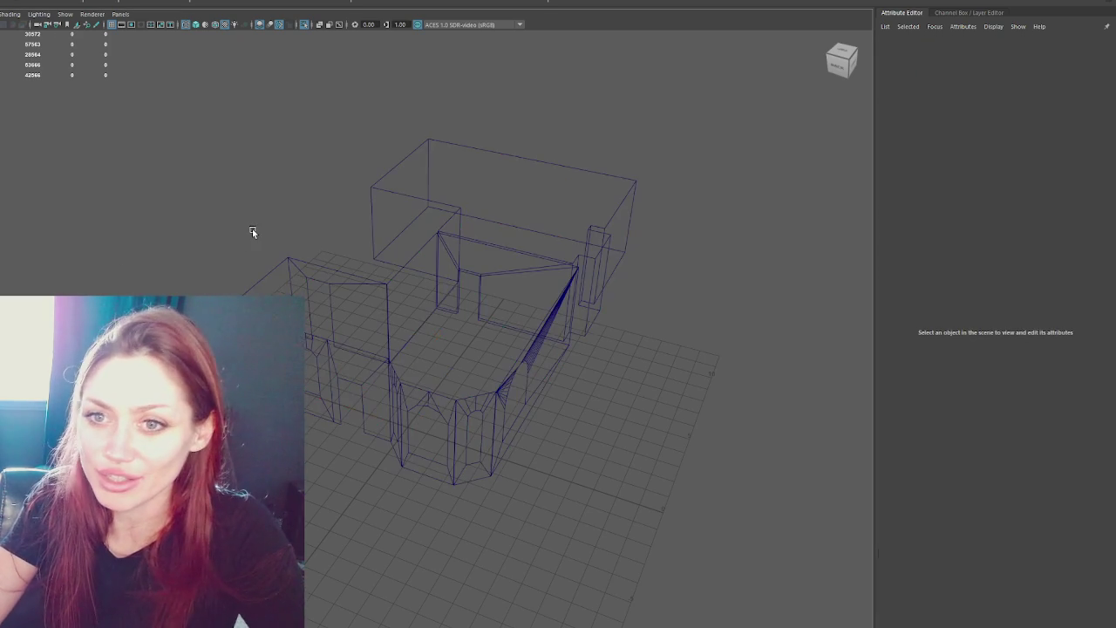
{"action": "key", "text": "ctrl+z"}
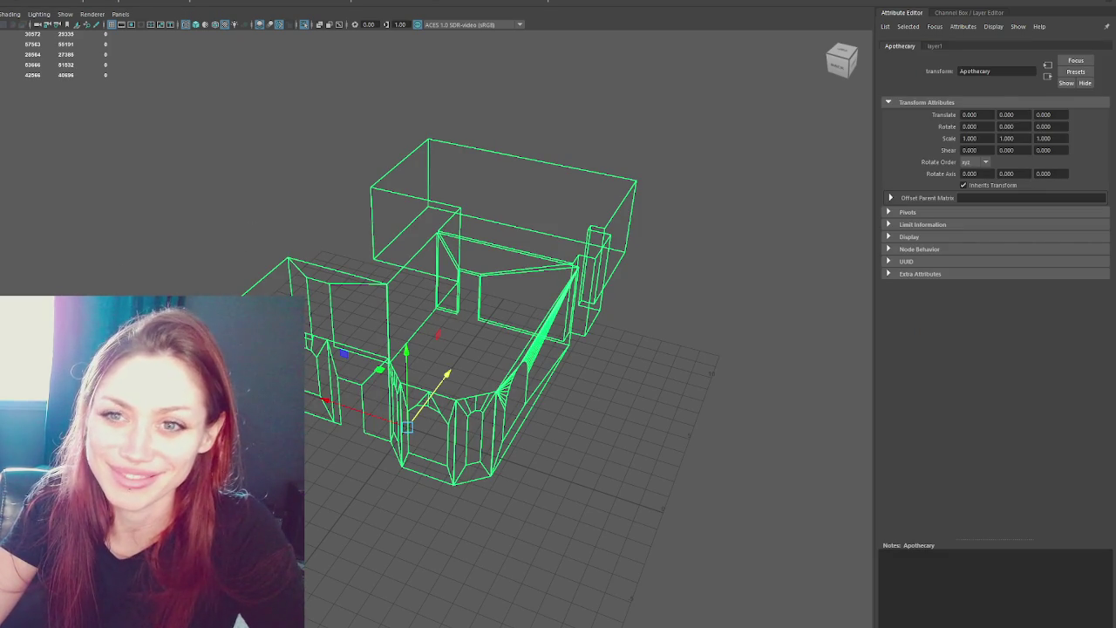
{"action": "double_click", "coordinate": [99, 159]}
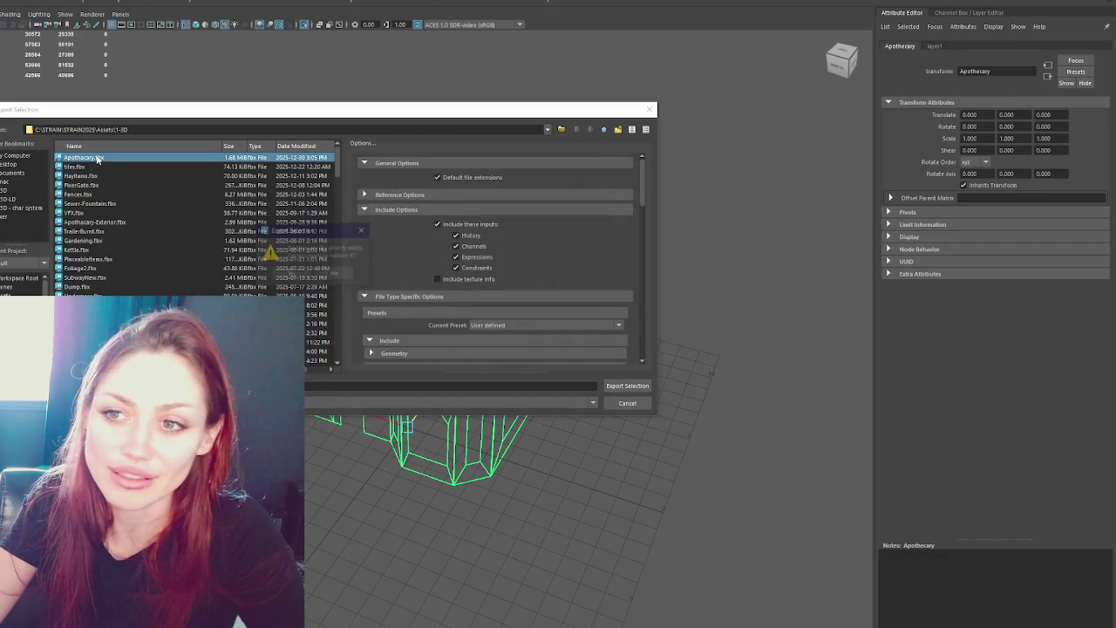
Confirm replacing Apothecary.fbx, then delete the placeholder cube in Unity.
{"action": "left_click", "coordinate": [292, 276]}
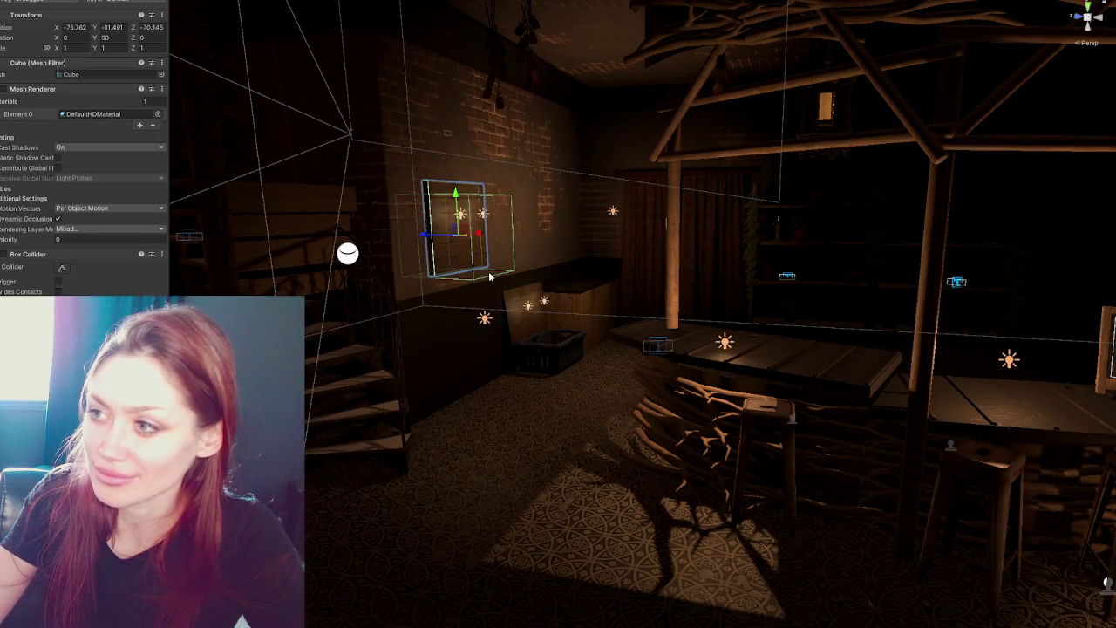
{"action": "scroll", "coordinate": [560, 257], "scroll_direction": "up", "scroll_amount": 3}
{"action": "key", "text": "ctrl+z"}
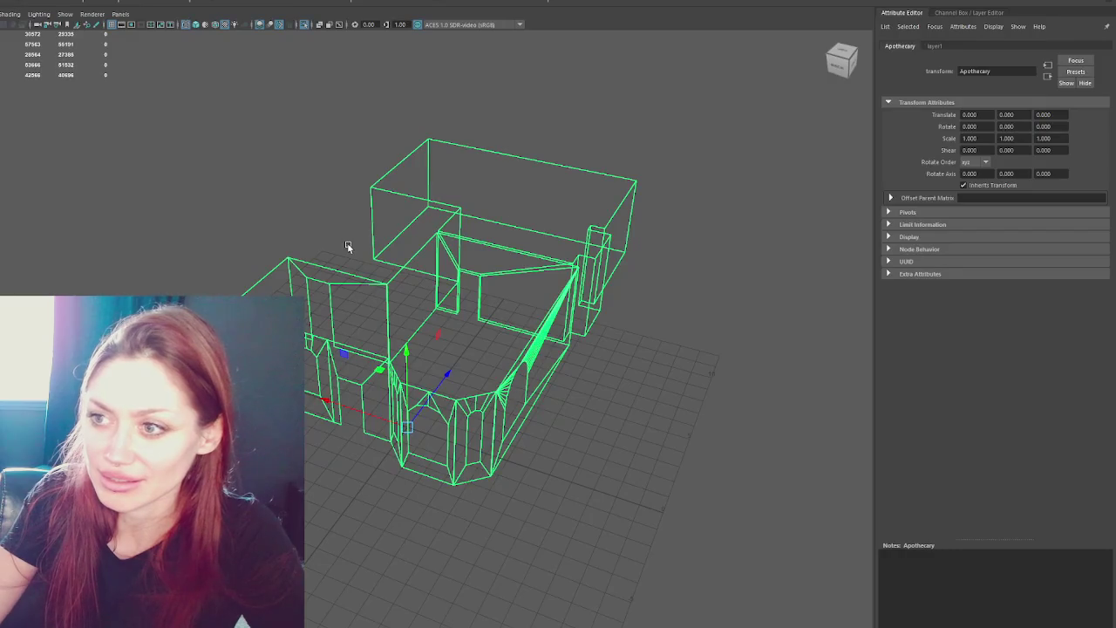
{"action": "left_click", "coordinate": [429, 259]}
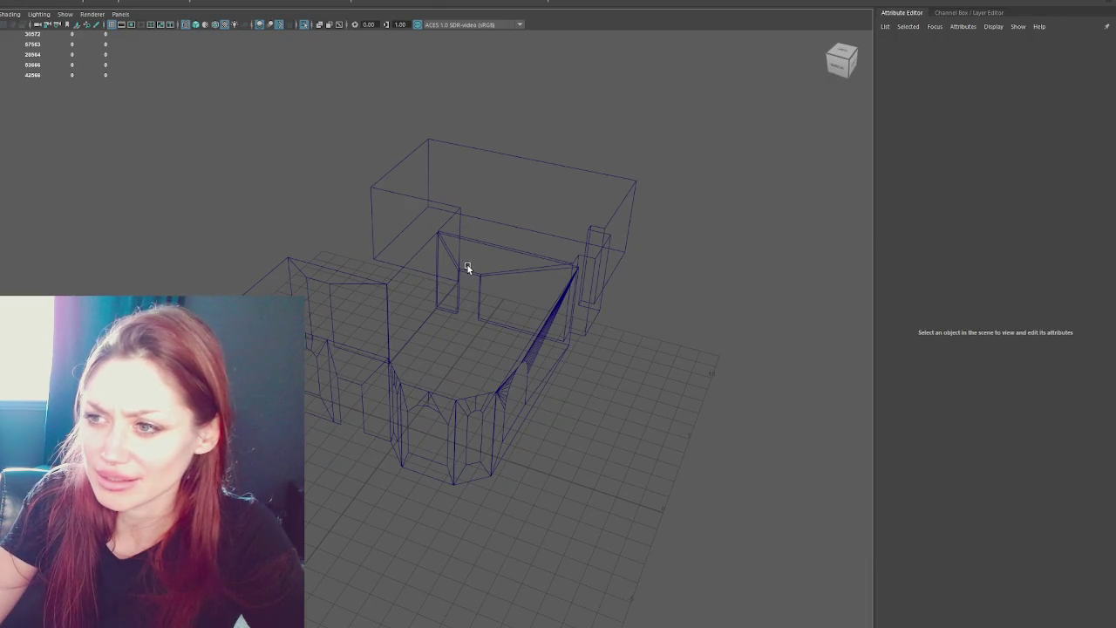
{"action": "left_click", "coordinate": [468, 267]}
{"action": "mouse_move", "coordinate": [526, 264]}
{"action": "left_mouse_down"}
{"action": "mouse_move", "coordinate": [511, 291]}
{"action": "mouse_move", "coordinate": [586, 261]}
{"action": "left_mouse_up"}
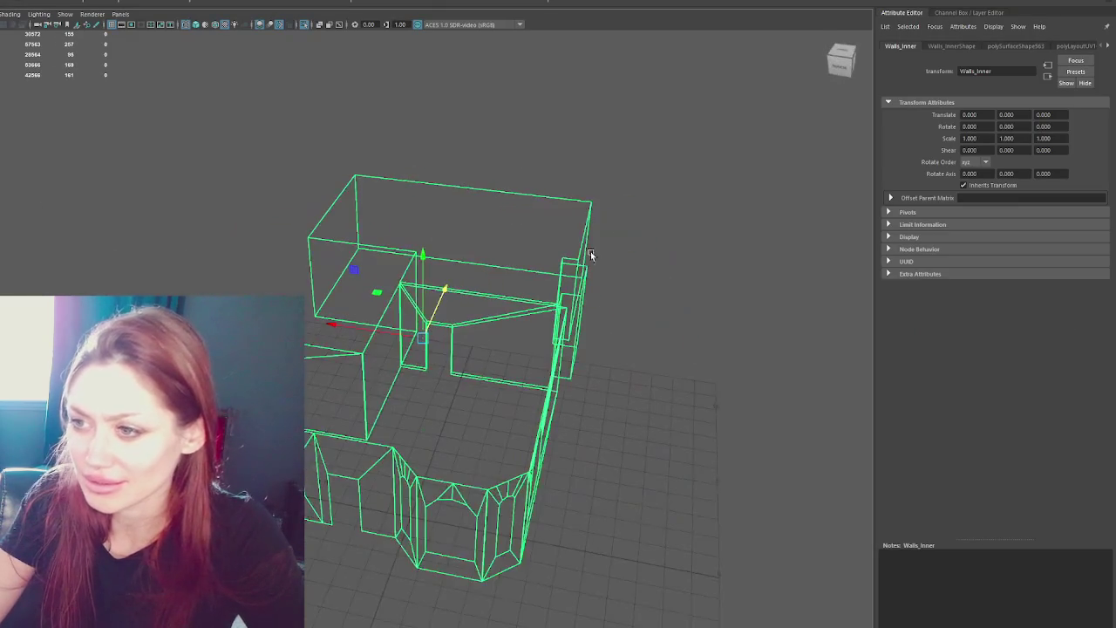
{"action": "key", "text": "F11"}
{"action": "left_click", "coordinate": [484, 305]}
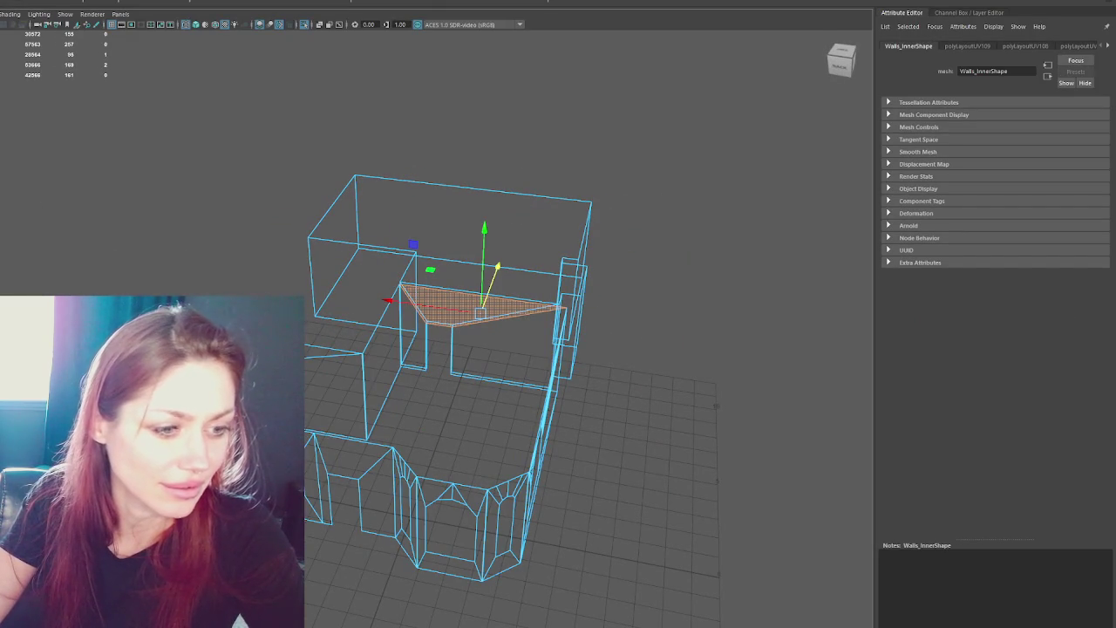
{"action": "mouse_move", "coordinate": [523, 367]}
{"action": "left_mouse_down"}
{"action": "mouse_move", "coordinate": [494, 356]}
{"action": "mouse_move", "coordinate": [505, 333]}
{"action": "left_mouse_up"}
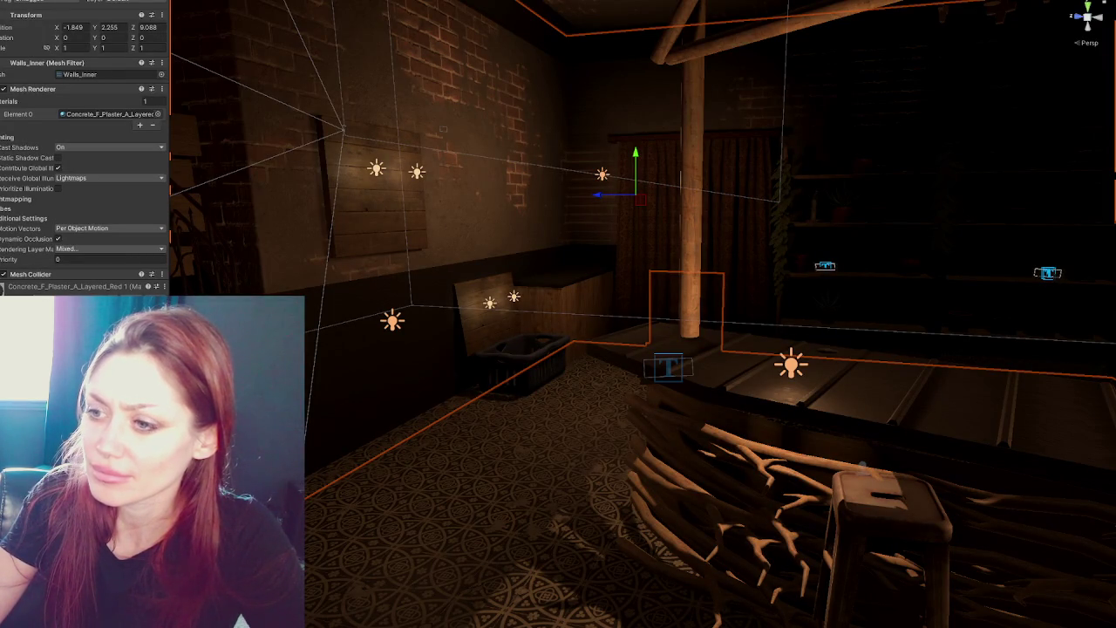
{"action": "left_click", "coordinate": [471, 488]}
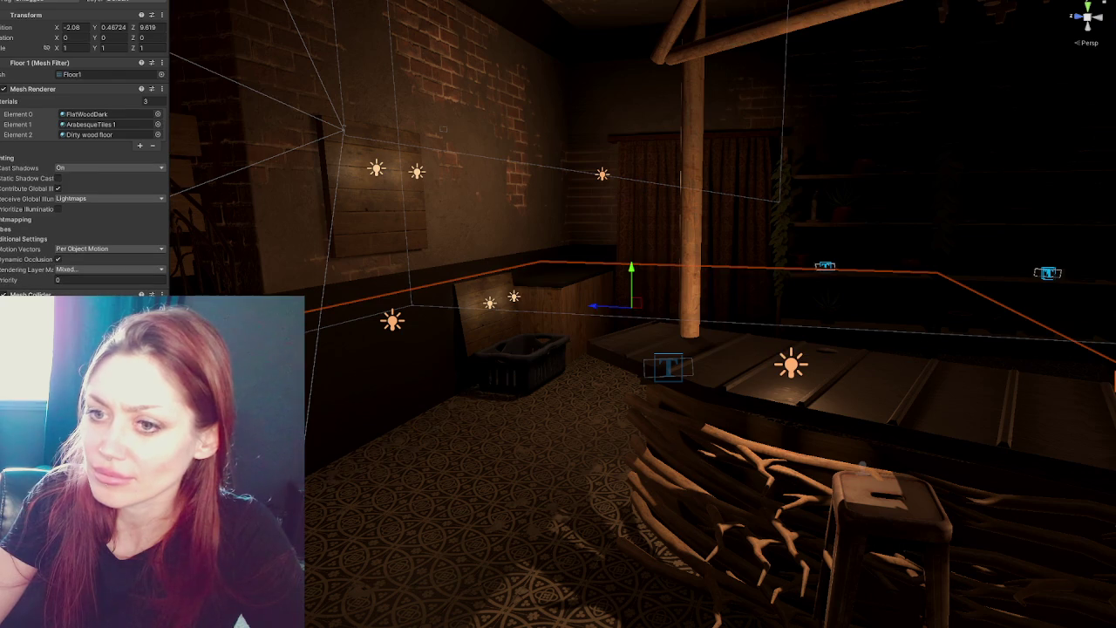
{"action": "mouse_move", "coordinate": [488, 174]}
{"action": "left_mouse_down"}
{"action": "mouse_move", "coordinate": [609, 146]}
{"action": "mouse_move", "coordinate": [594, 131]}
{"action": "left_mouse_up"}
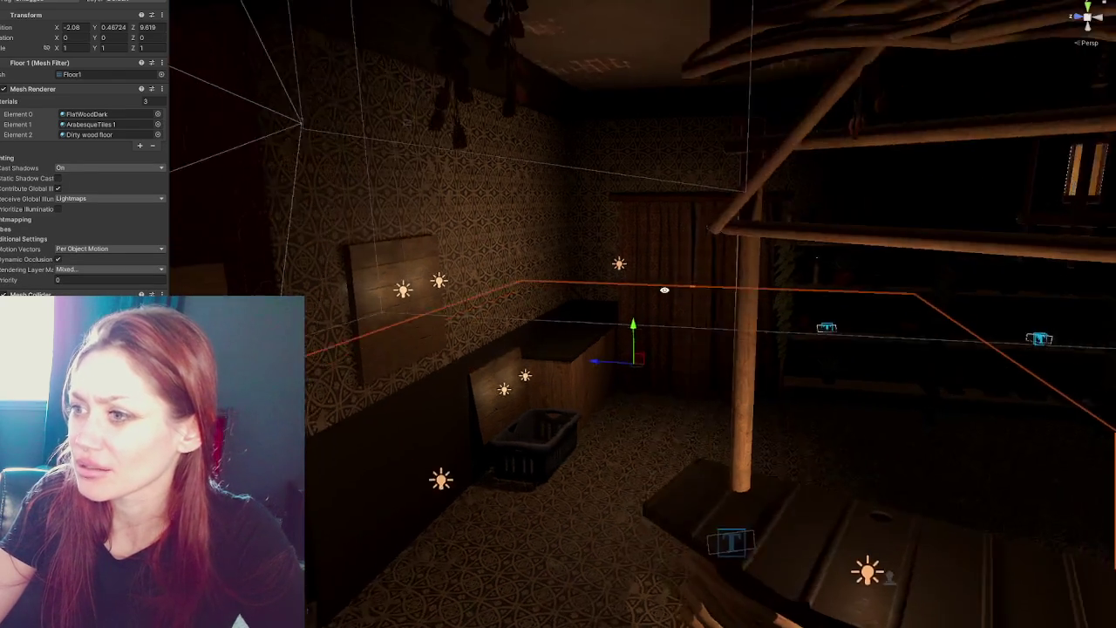
{"action": "key", "text": "ctrl+z"}
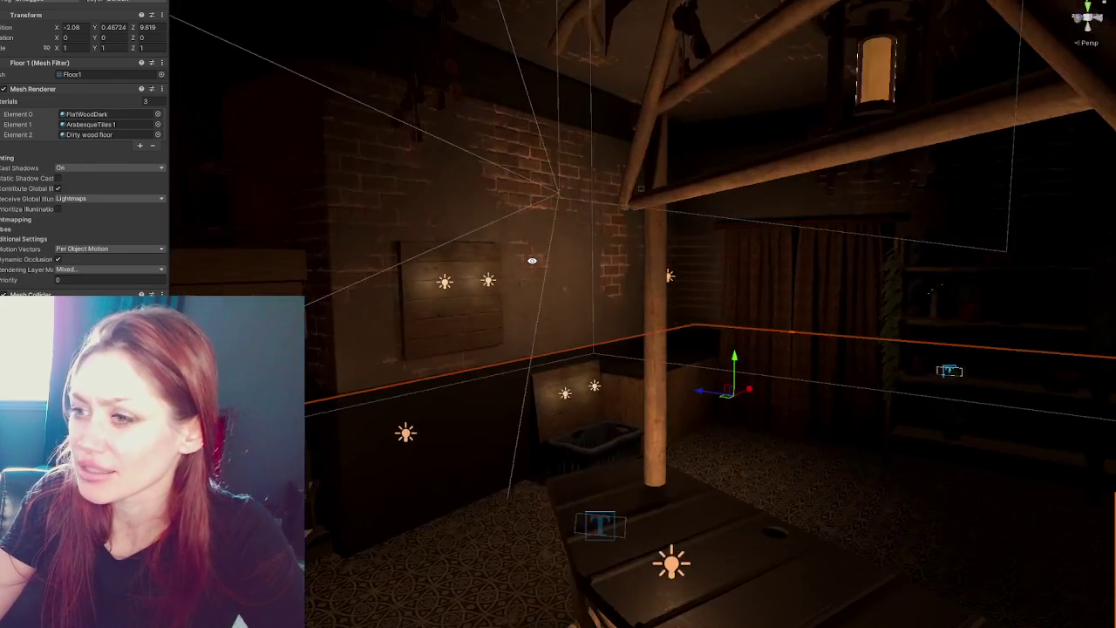
{"action": "left_click", "coordinate": [521, 253]}
{"action": "left_click", "coordinate": [520, 254]}
{"action": "scroll", "coordinate": [85, 148], "scroll_direction": "down", "scroll_amount": 2}
{"action": "scroll", "coordinate": [85, 148], "scroll_direction": "down", "scroll_amount": 3}
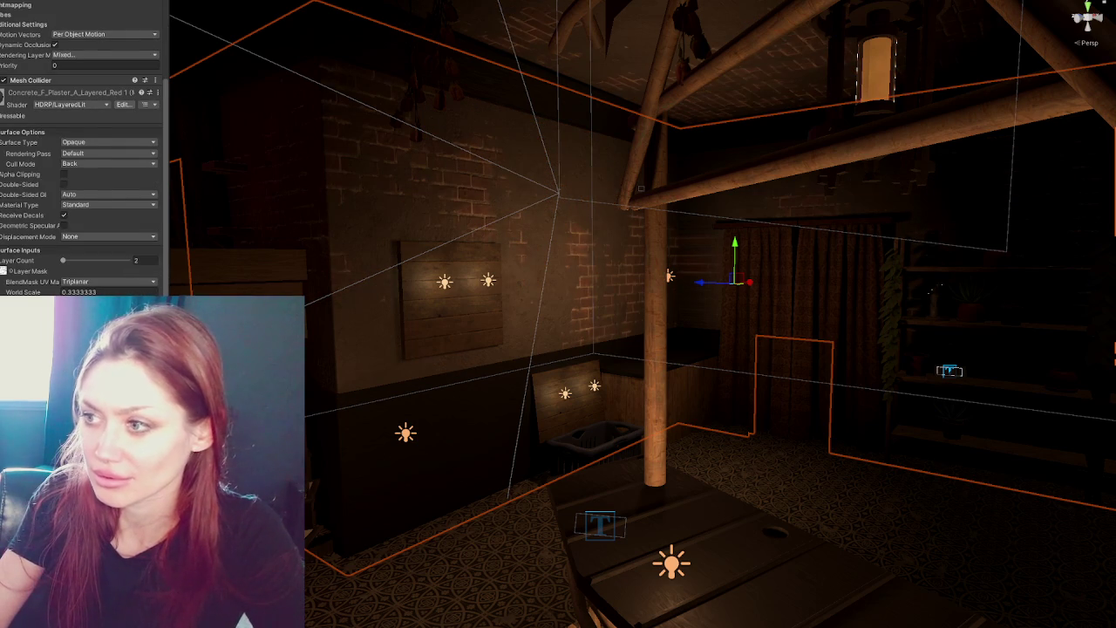
{"action": "left_click_drag", "start_coordinate": [453, 375], "coordinate": [311, 377]}
{"action": "left_click_drag", "start_coordinate": [359, 338], "coordinate": [373, 353]}
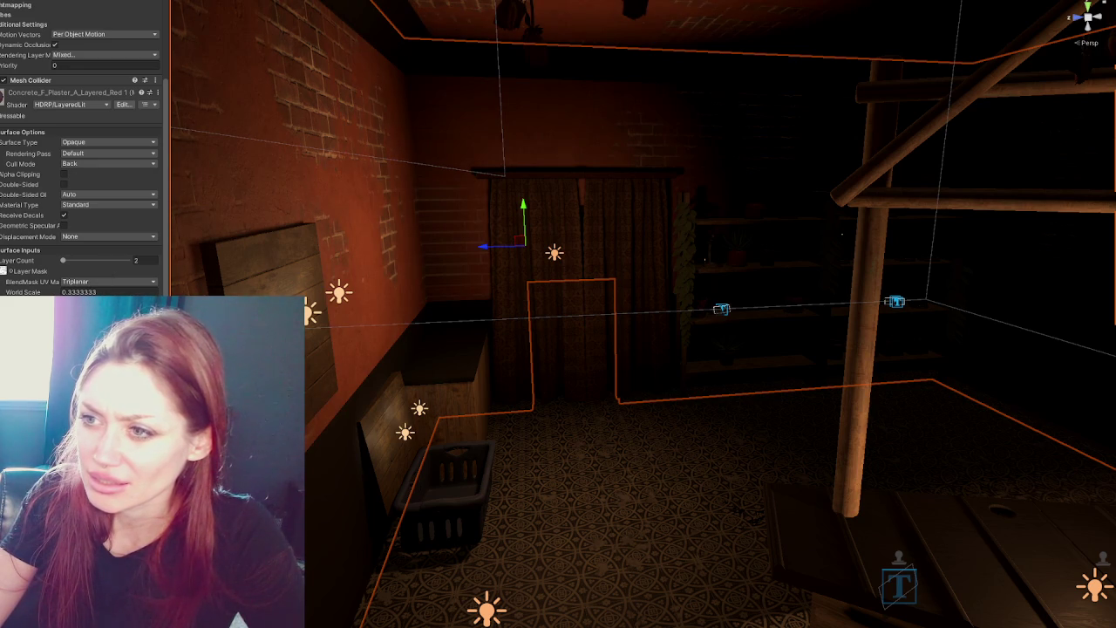
{"action": "scroll", "coordinate": [83, 148], "scroll_direction": "up", "scroll_amount": 3}
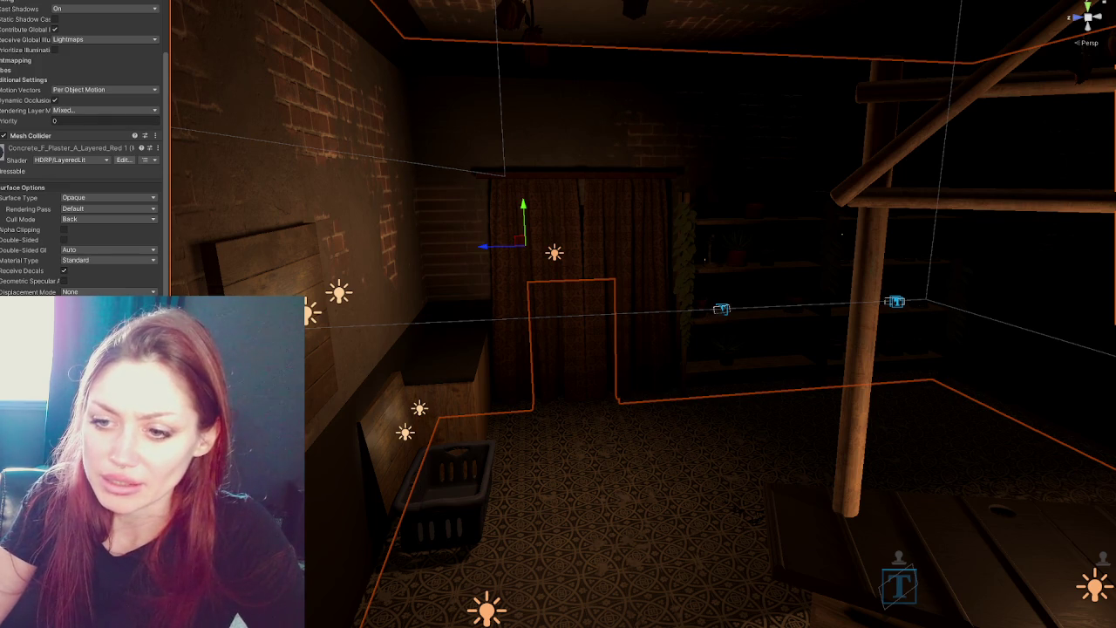
{"action": "scroll", "coordinate": [22, 269], "scroll_direction": "down", "scroll_amount": 2}
{"action": "scroll", "coordinate": [83, 148], "scroll_direction": "down", "scroll_amount": 5}
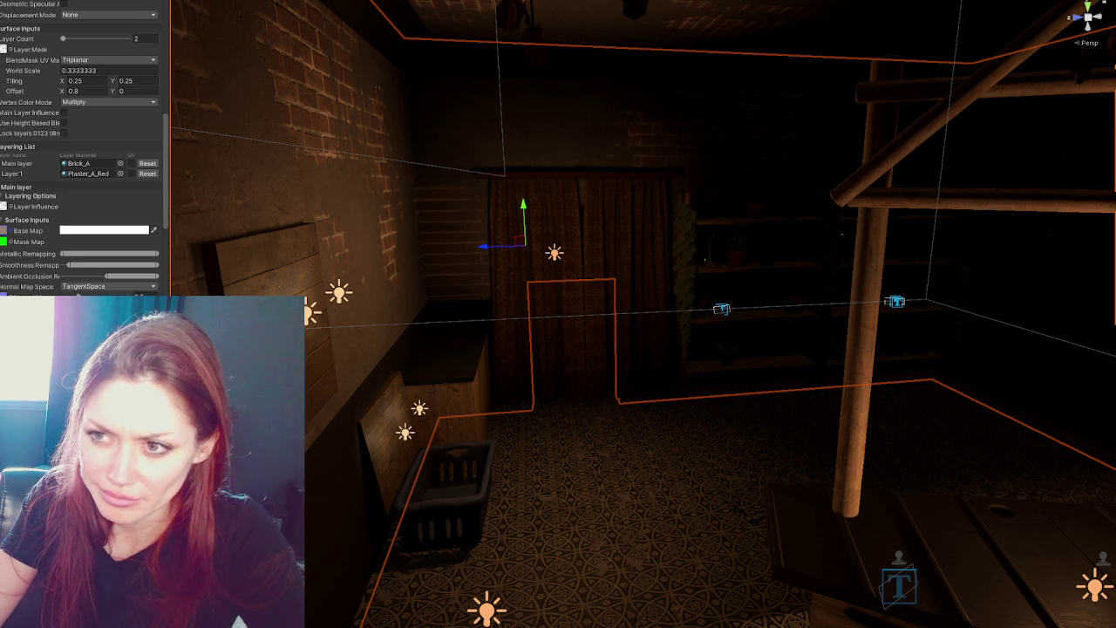
Scroll the Inspector to the LayeredLit Layering List and Main layer Surface Inputs.
{"action": "scroll", "coordinate": [83, 149], "scroll_direction": "up", "scroll_amount": 5}
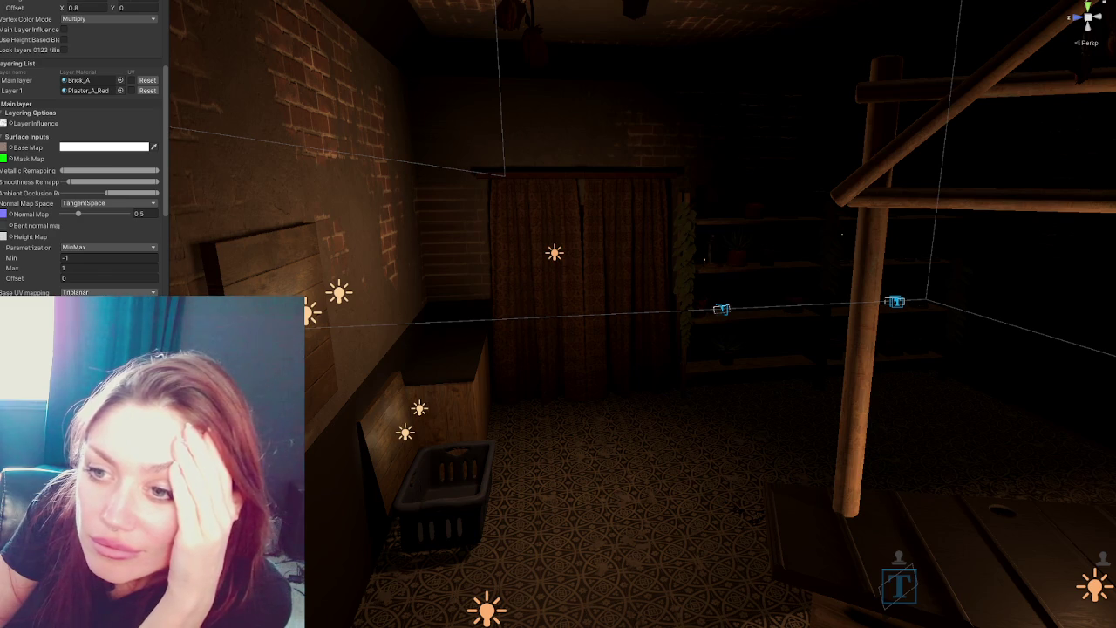
Set the brick wall material's Base UV mapping to UV0 and leave Parametrization at MinMax.
{"action": "left_click", "coordinate": [103, 288]}
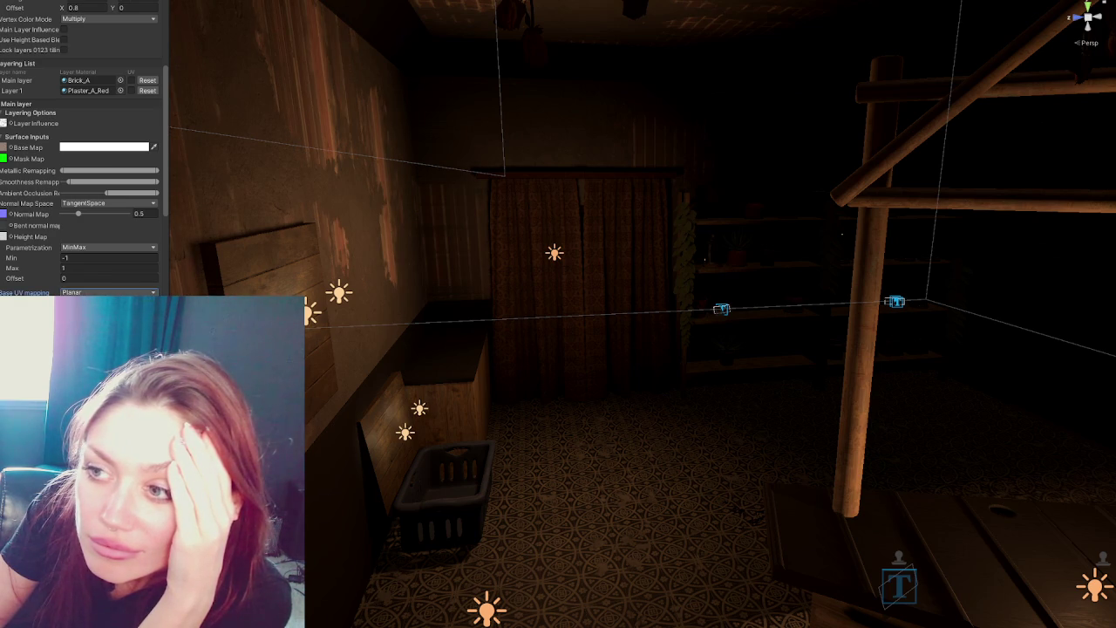
{"action": "left_click", "coordinate": [103, 291]}
{"action": "left_click", "coordinate": [96, 305]}
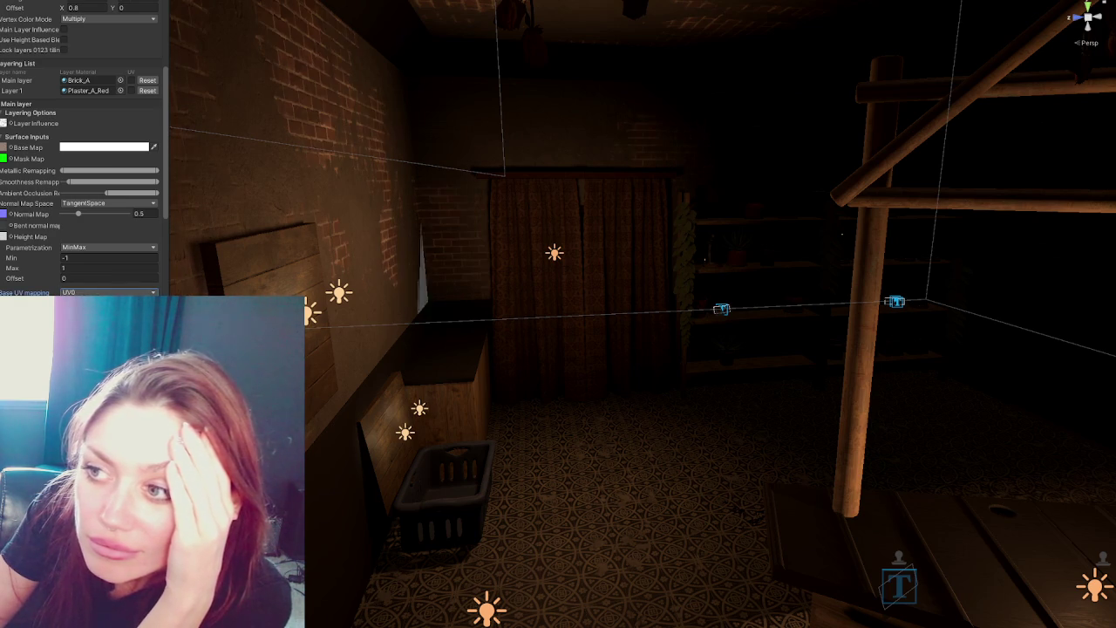
{"action": "left_click", "coordinate": [105, 249]}
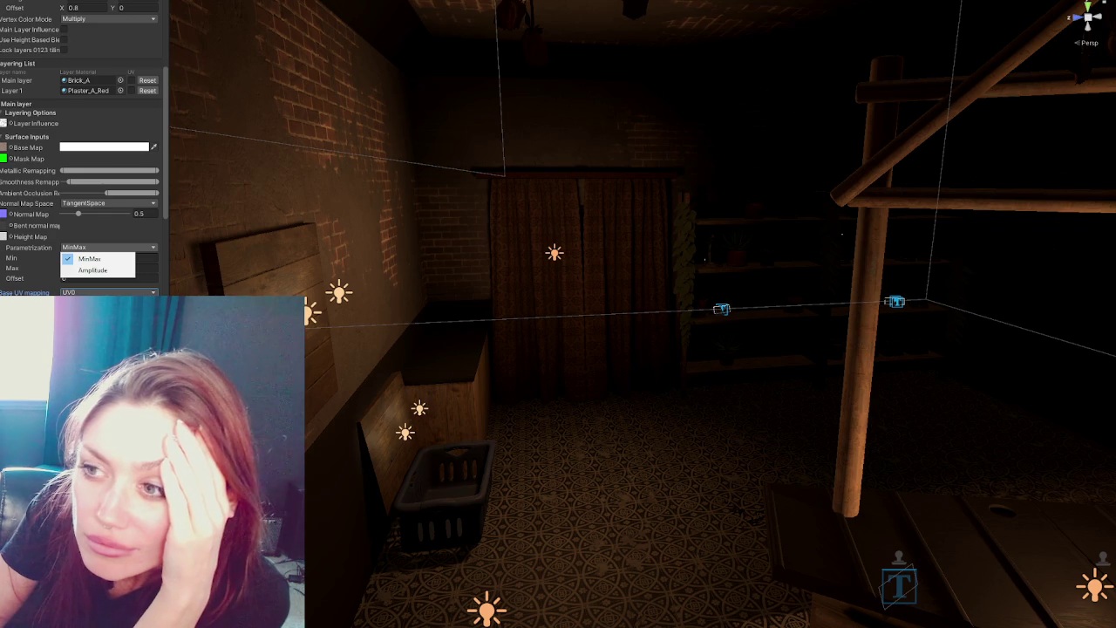
{"action": "left_click", "coordinate": [158, 241]}
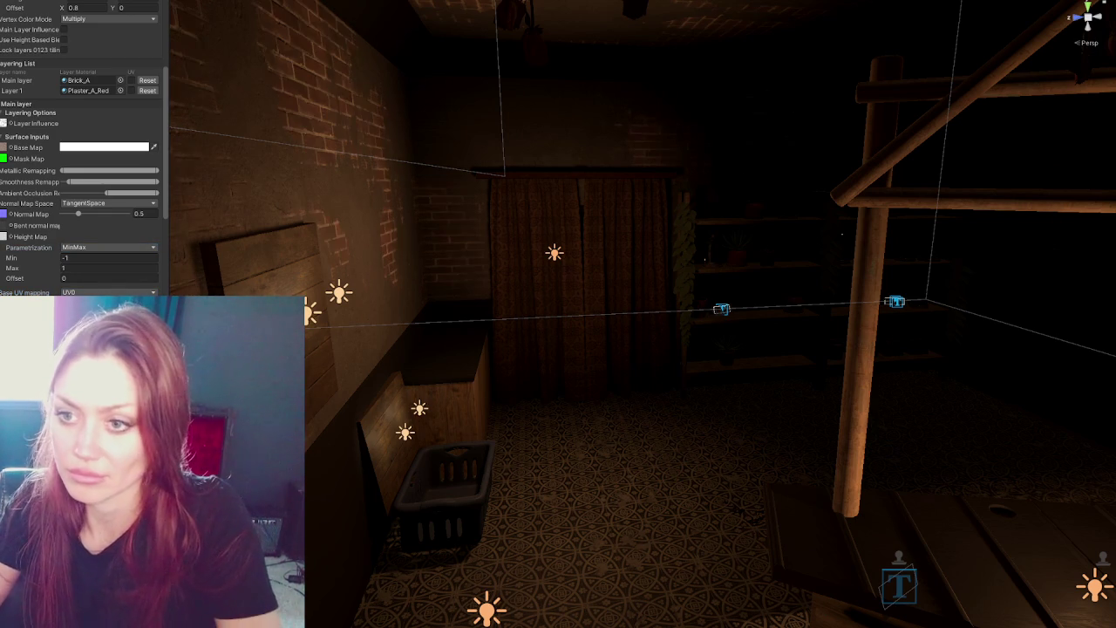
{"action": "mouse_move", "coordinate": [610, 200]}
{"action": "left_mouse_down"}
{"action": "mouse_move", "coordinate": [262, 197]}
{"action": "mouse_move", "coordinate": [316, 219]}
{"action": "mouse_move", "coordinate": [432, 231]}
{"action": "left_mouse_up"}
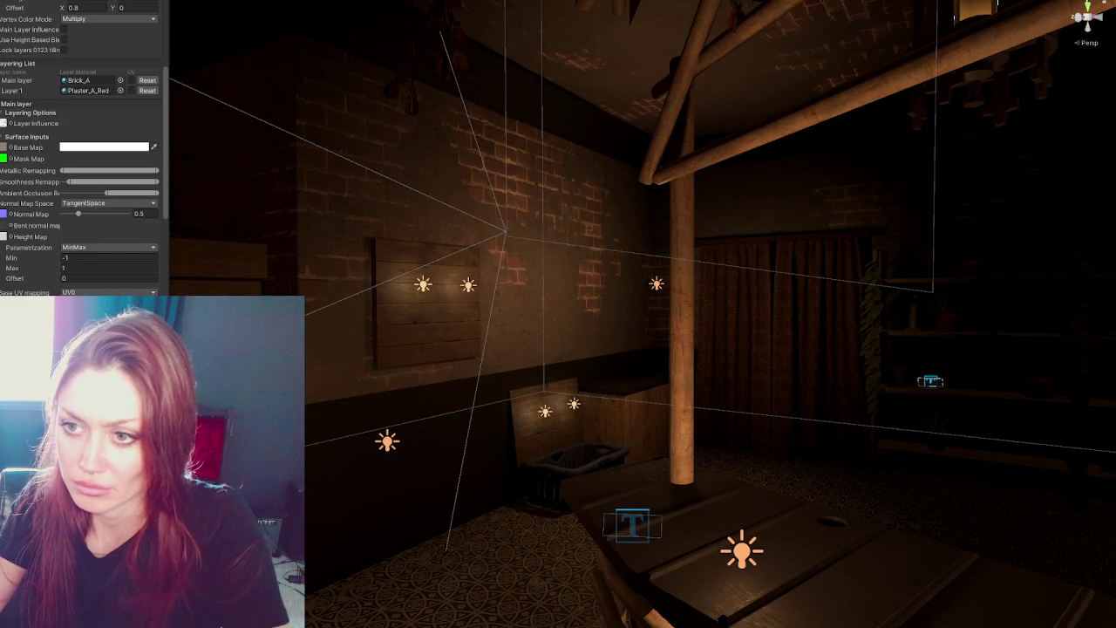
{"action": "mouse_move", "coordinate": [567, 322]}
{"action": "left_mouse_down"}
{"action": "mouse_move", "coordinate": [355, 310]}
{"action": "mouse_move", "coordinate": [535, 325]}
{"action": "left_mouse_up"}
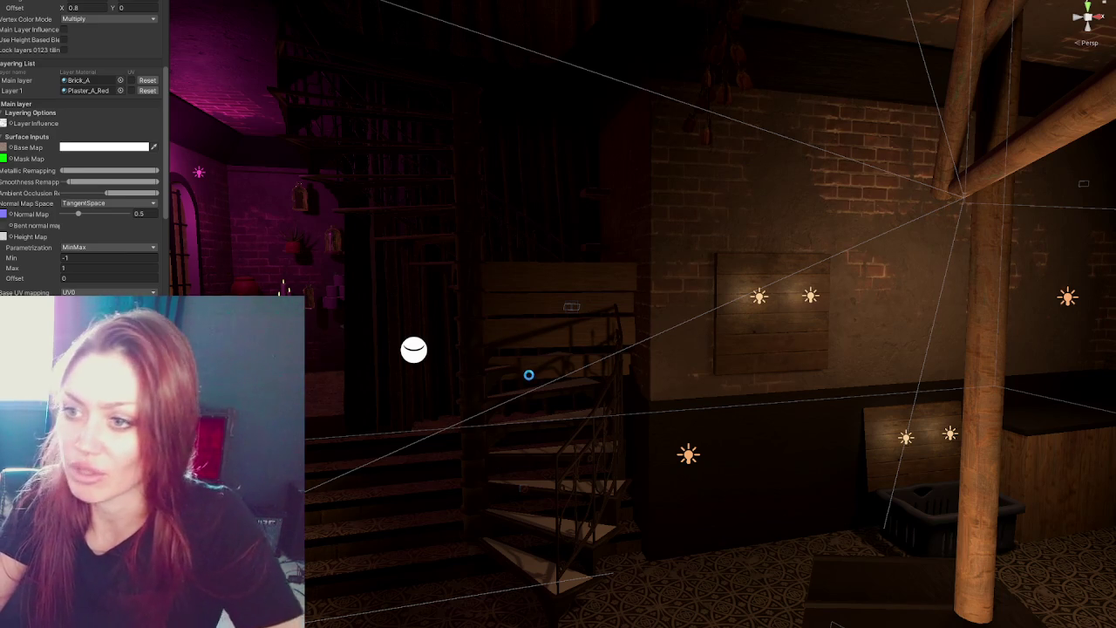
{"action": "mouse_move", "coordinate": [540, 327]}
{"action": "left_mouse_down"}
{"action": "mouse_move", "coordinate": [1106, 381]}
{"action": "mouse_move", "coordinate": [630, 326]}
{"action": "mouse_move", "coordinate": [578, 309]}
{"action": "left_mouse_up"}
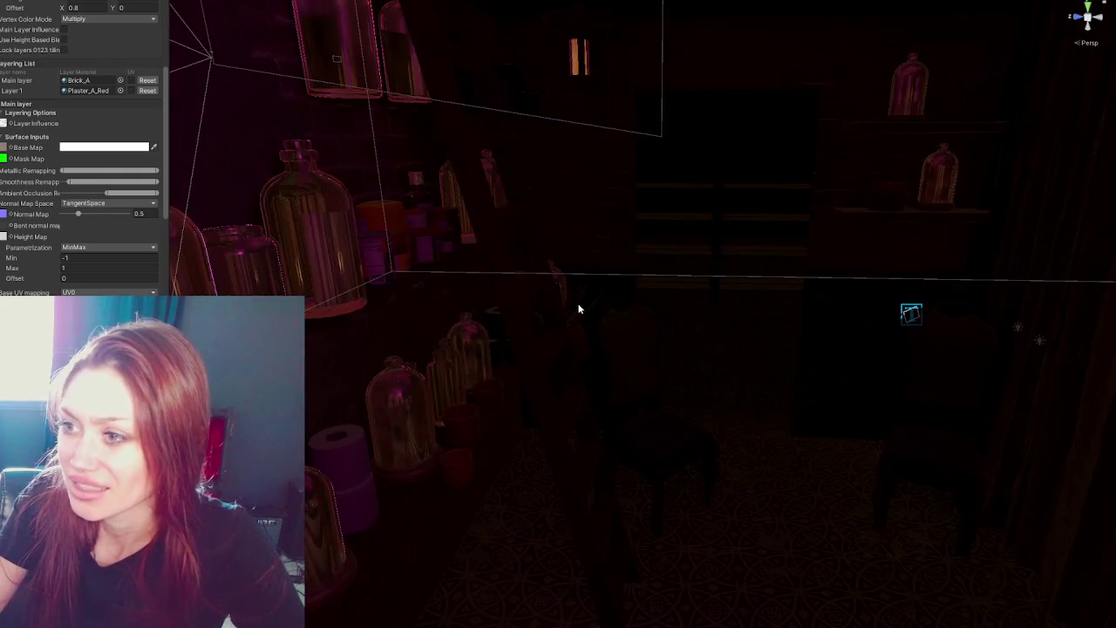
{"action": "mouse_move", "coordinate": [723, 334]}
{"action": "left_mouse_down"}
{"action": "mouse_move", "coordinate": [453, 294]}
{"action": "mouse_move", "coordinate": [588, 333]}
{"action": "left_mouse_up"}
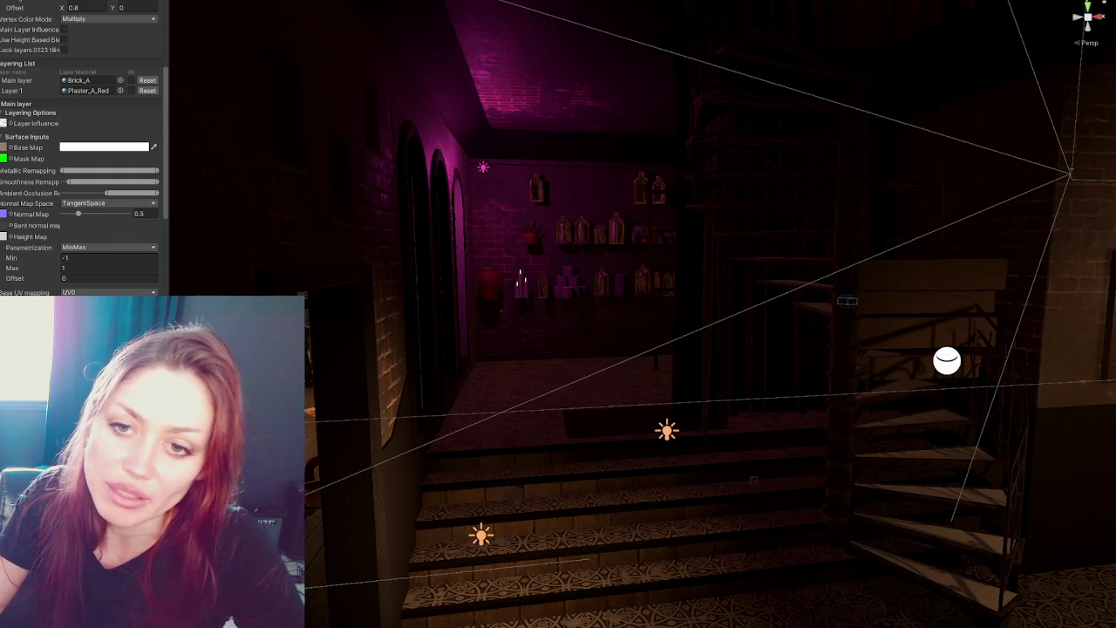
{"action": "scroll", "coordinate": [85, 148], "scroll_direction": "up", "scroll_amount": 3}
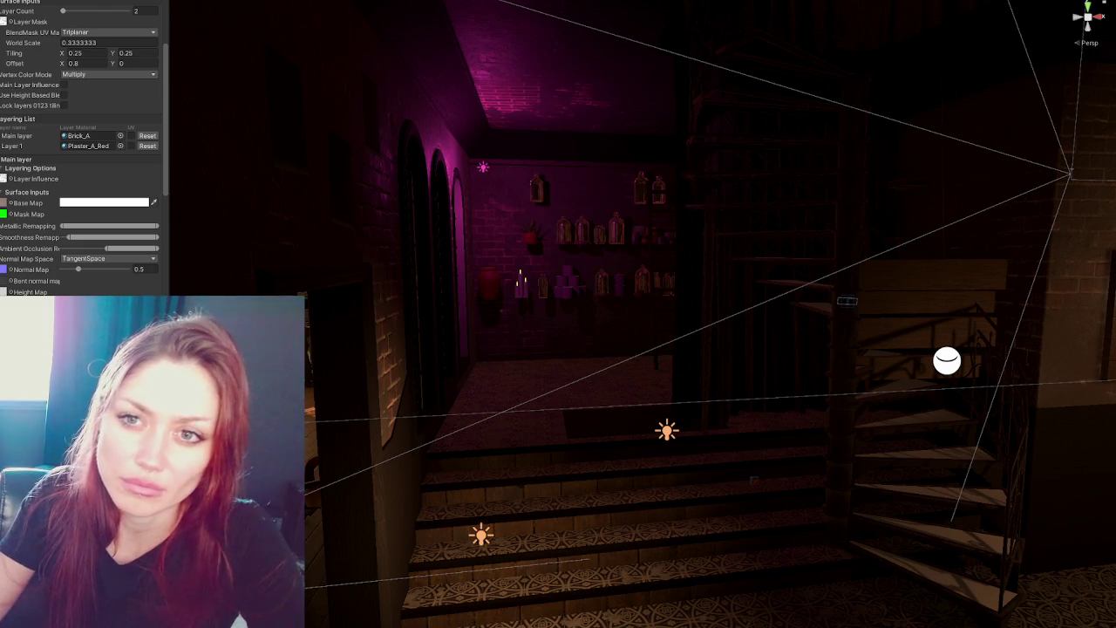
{"action": "left_click", "coordinate": [558, 434]}
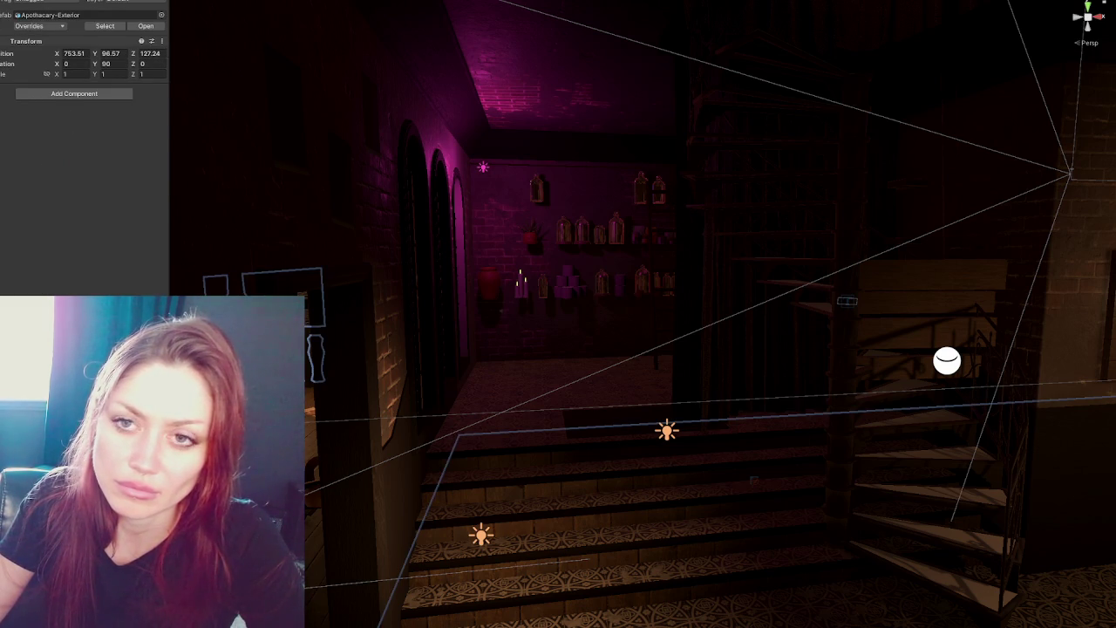
Frame Apothecary-Exterior, toggle its visibility, and uncheck Static, applying the change to its children.
{"action": "key", "text": "f"}
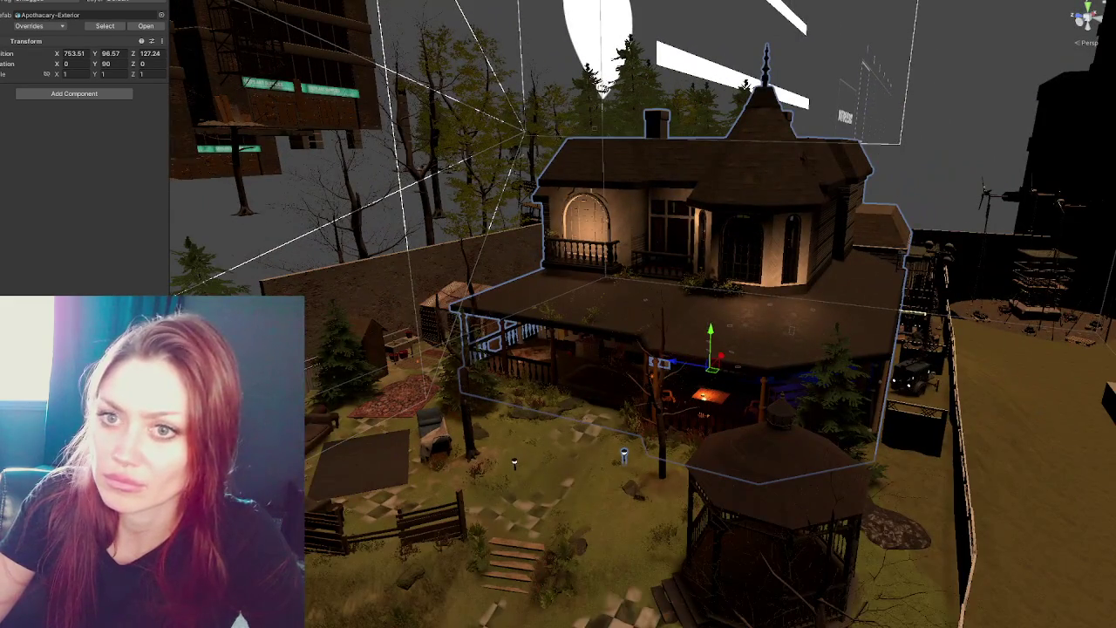
{"action": "left_click", "coordinate": [11, 2]}
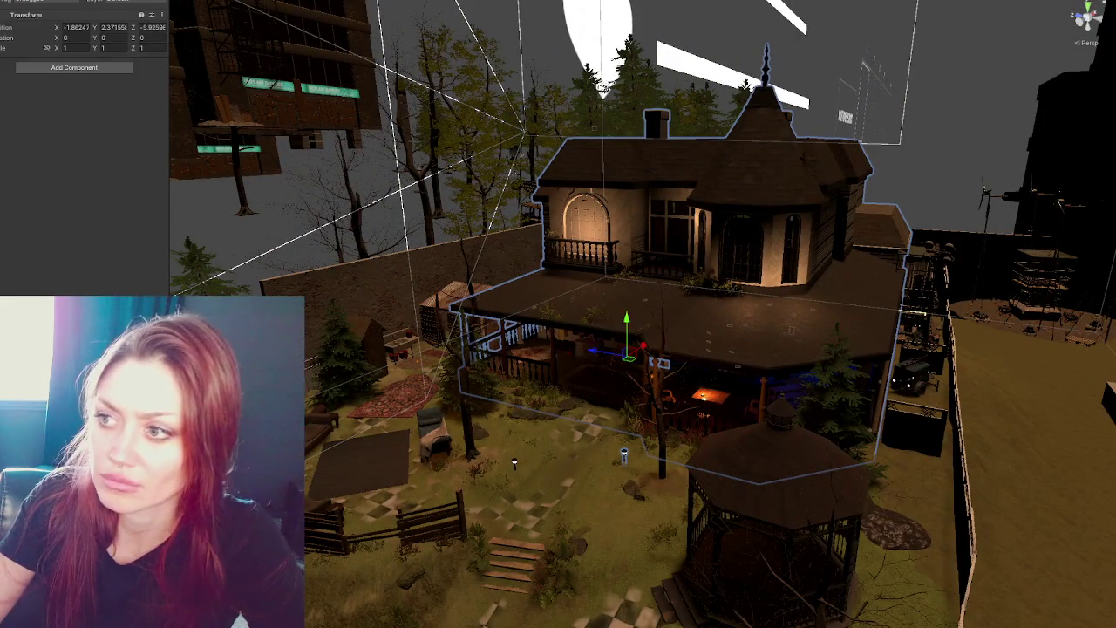
{"action": "left_click", "coordinate": [11, 2]}
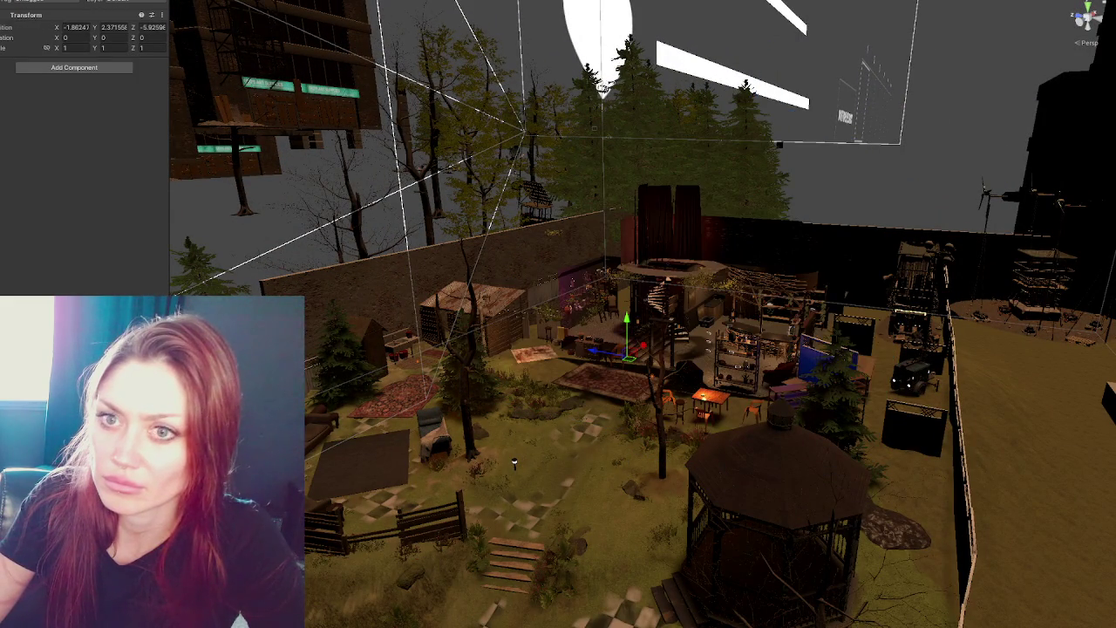
{"action": "key", "text": "alt+shift+a"}
{"action": "key", "text": "alt+shift+a"}
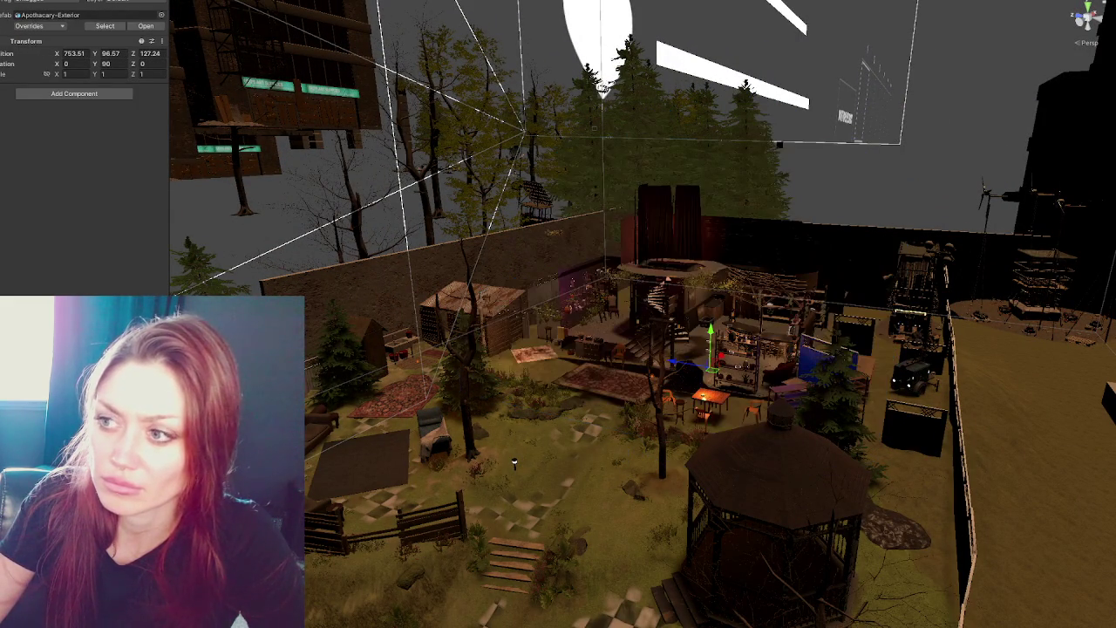
{"action": "key", "text": "alt+shift+a"}
{"action": "key", "text": "f"}
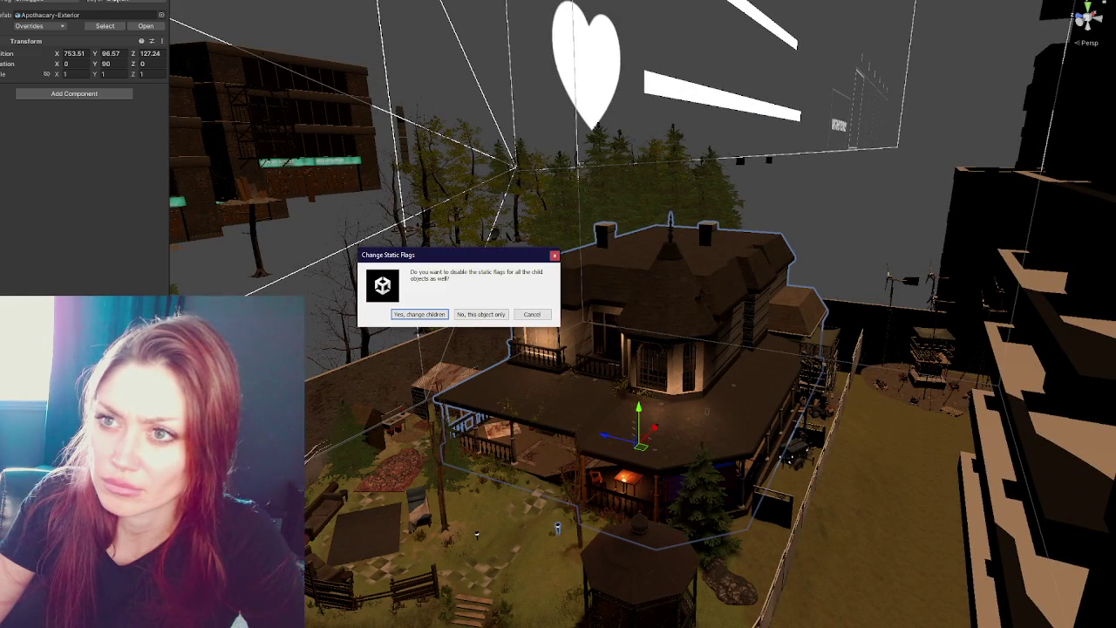
{"action": "left_click", "coordinate": [468, 316]}
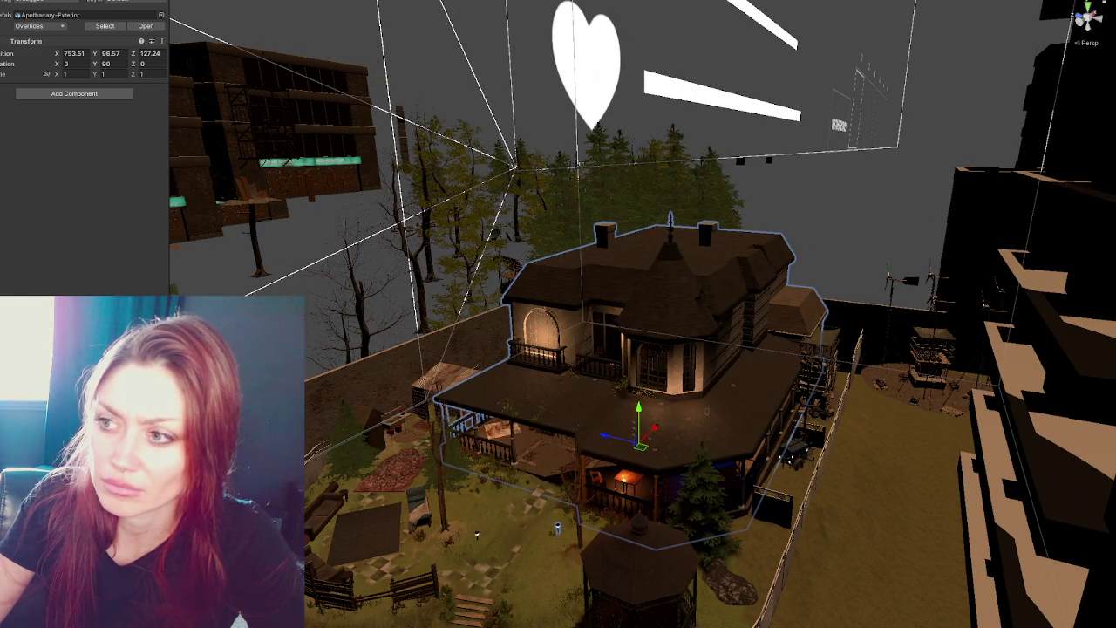
{"action": "key", "text": "alt+shift+a"}
{"action": "key", "text": "alt+shift+a"}
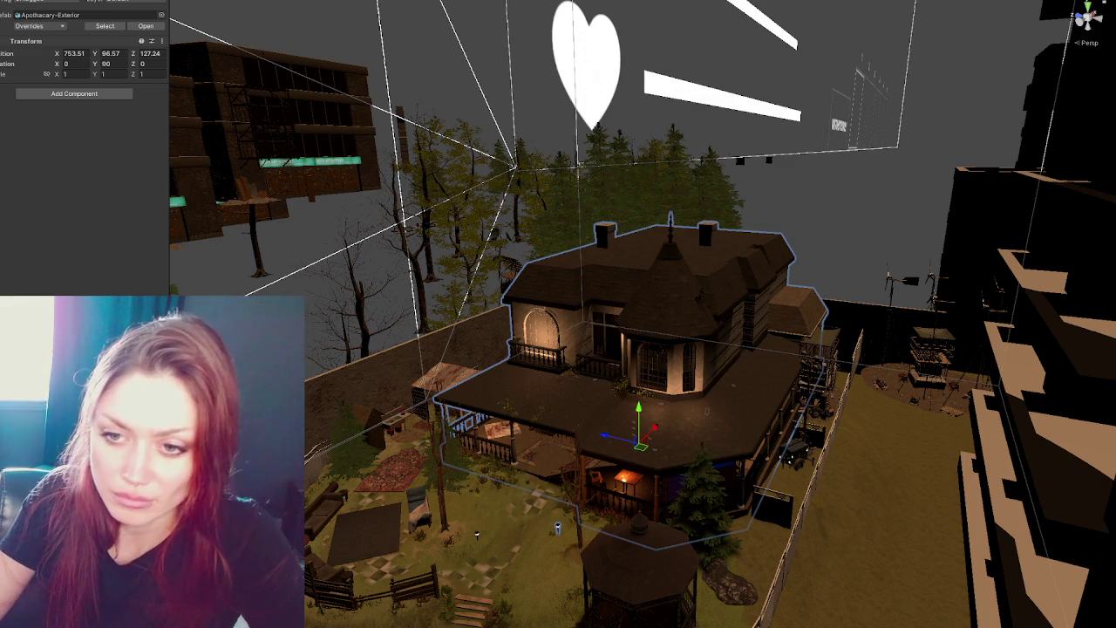
{"action": "key", "text": "Down"}
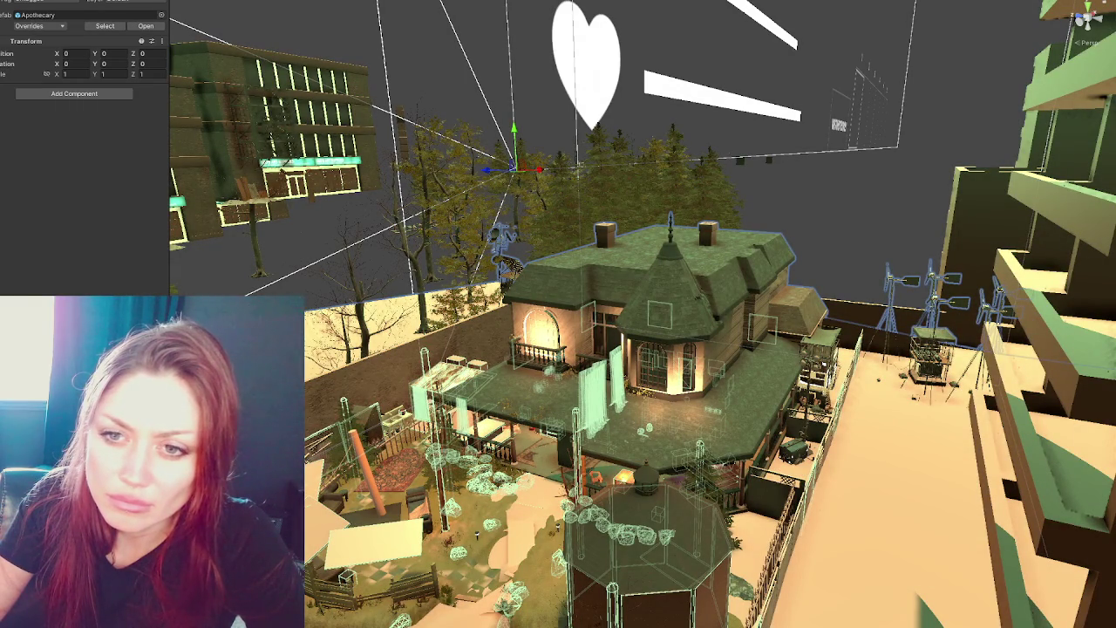
Clear the selection, then pick the Apothecary and its Cabinet 1 to show it in the Inspector.
{"action": "key", "text": "ctrl+shift+d"}
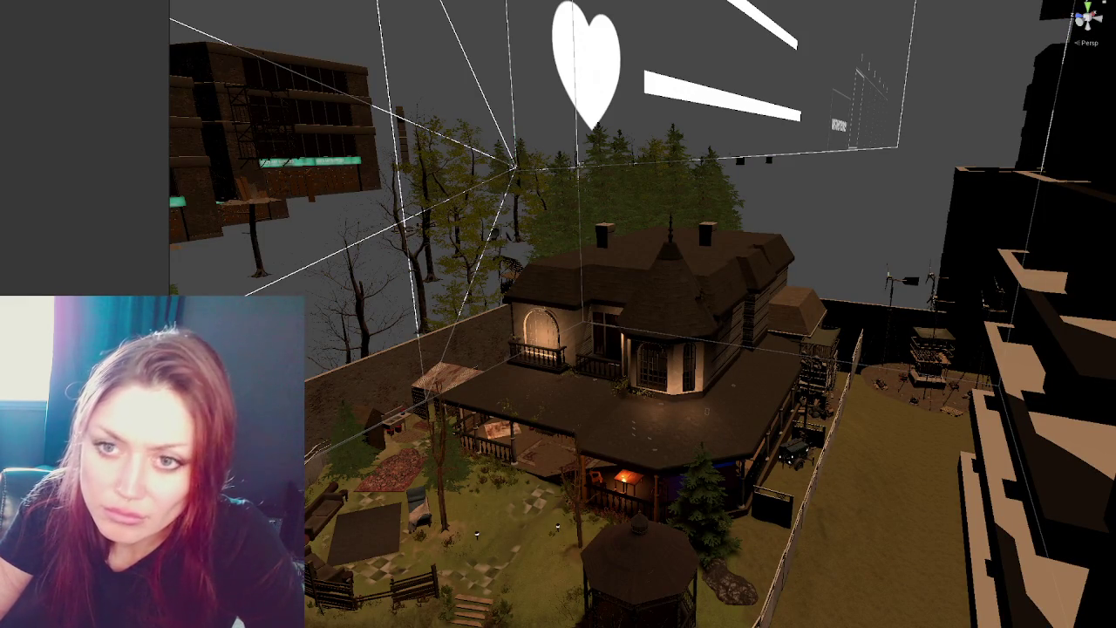
{"action": "left_click", "coordinate": [480, 161]}
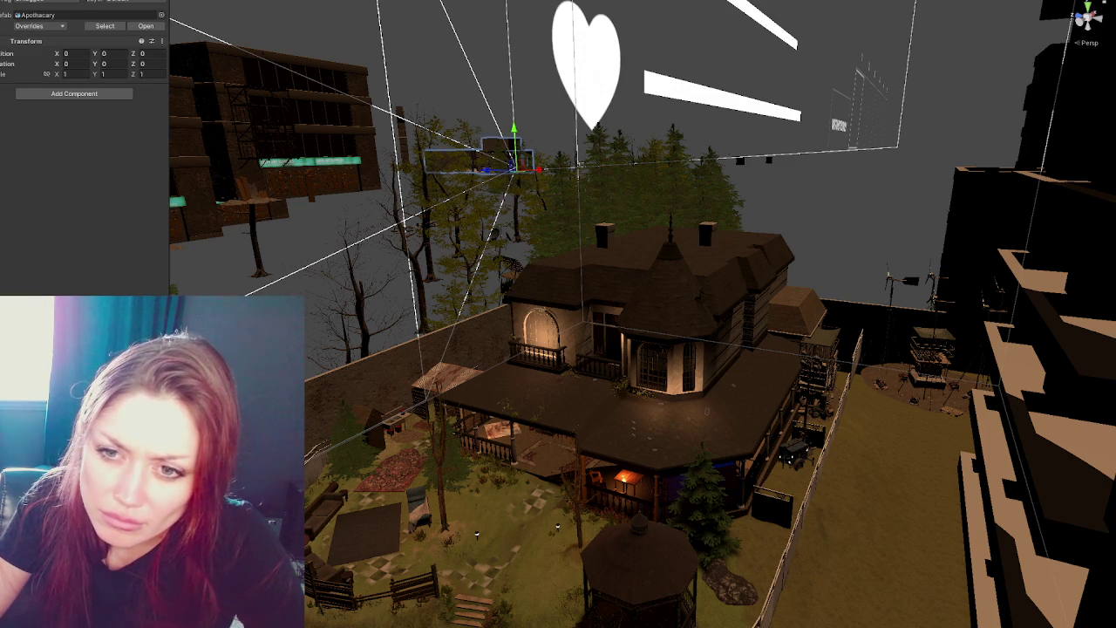
{"action": "left_click", "coordinate": [493, 160]}
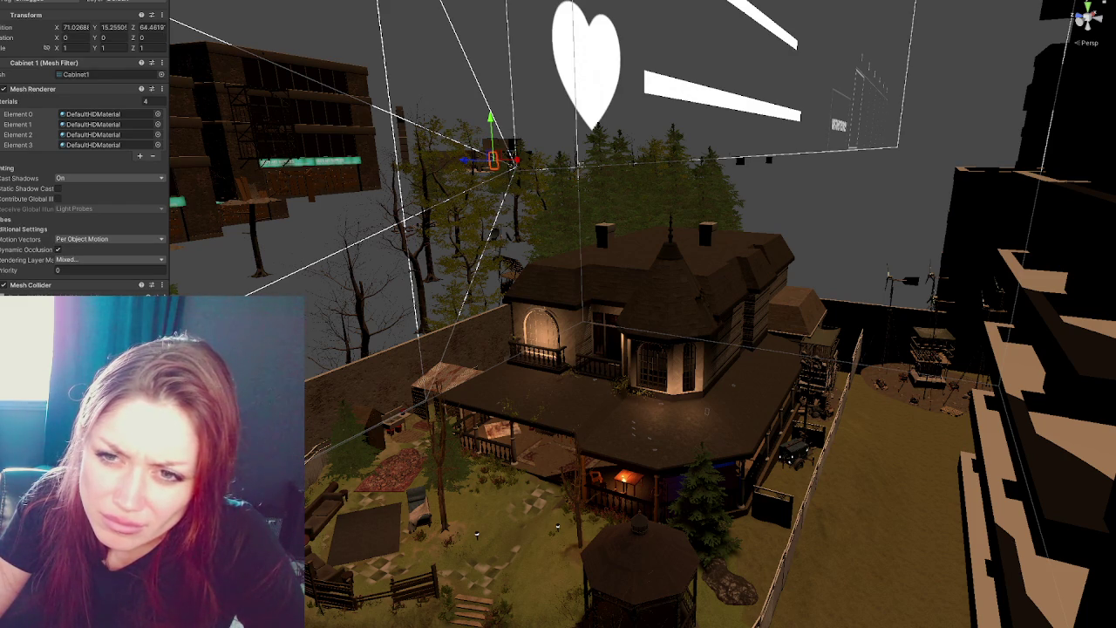
Select the door together with its frames and wall, and isolate them.
{"action": "double_click", "coordinate": [4, 271]}
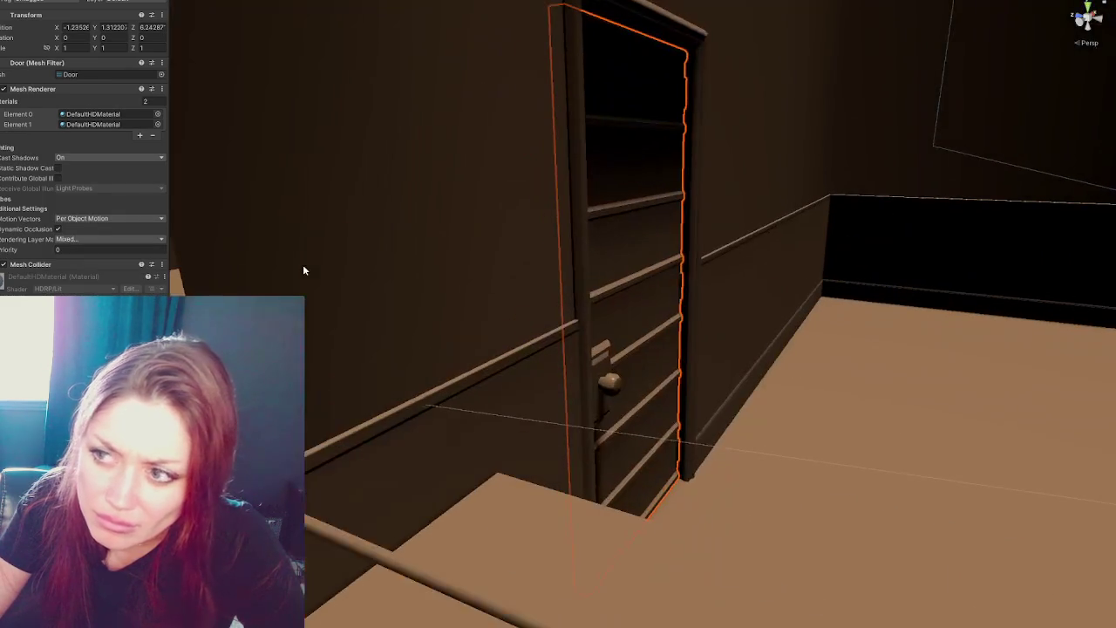
{"action": "left_click", "coordinate": [698, 261], "text": "shift"}
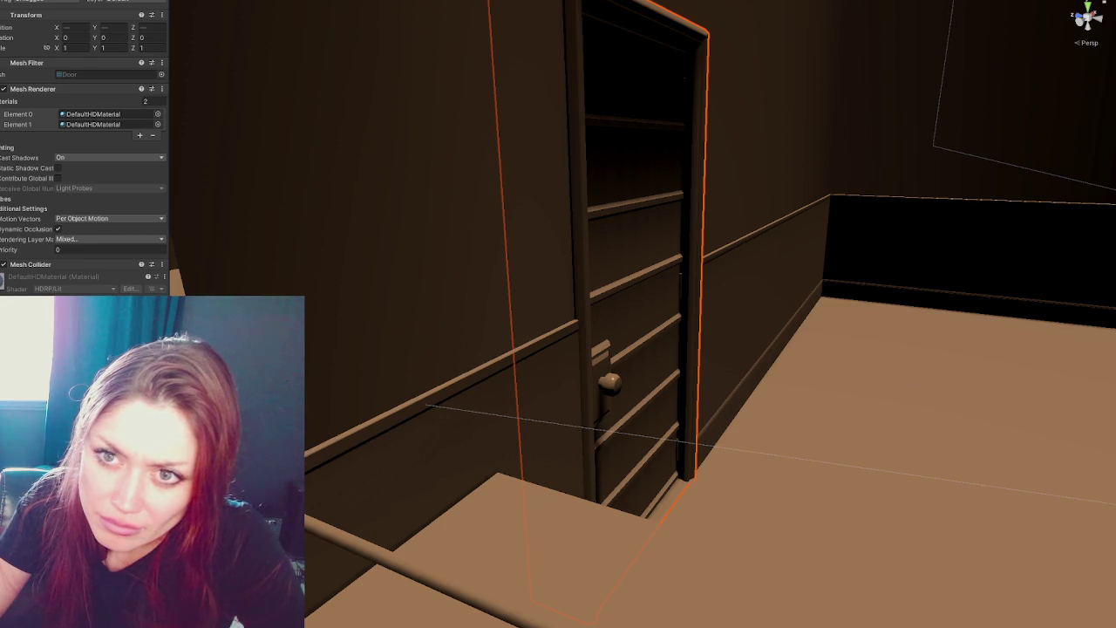
{"action": "key", "text": "h"}
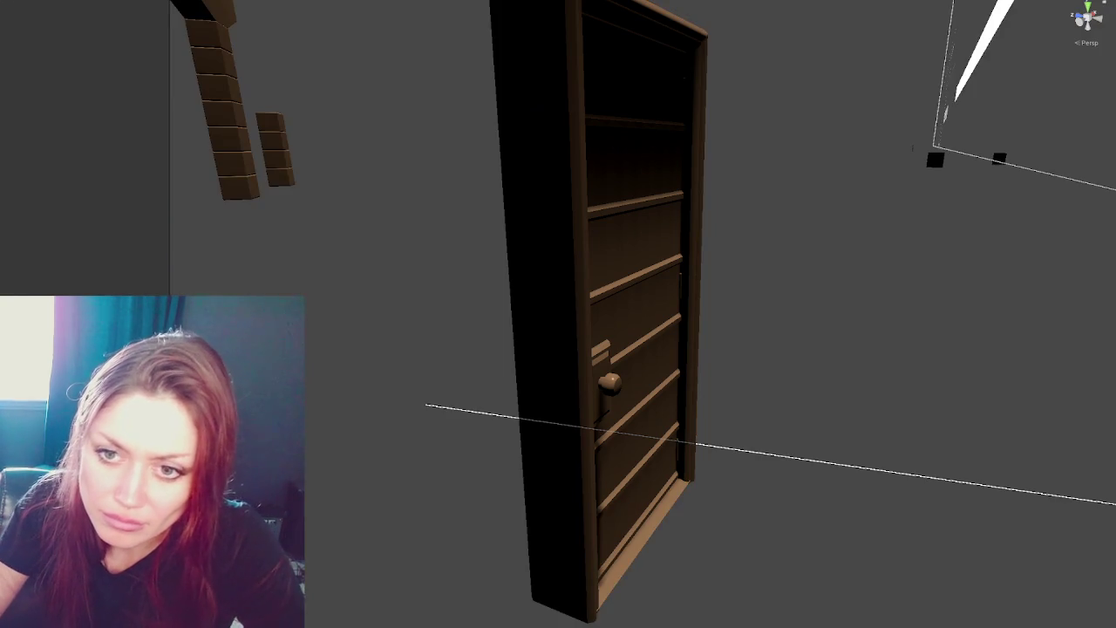
{"action": "left_click", "coordinate": [558, 262]}
{"action": "left_click", "coordinate": [636, 261], "text": "shift"}
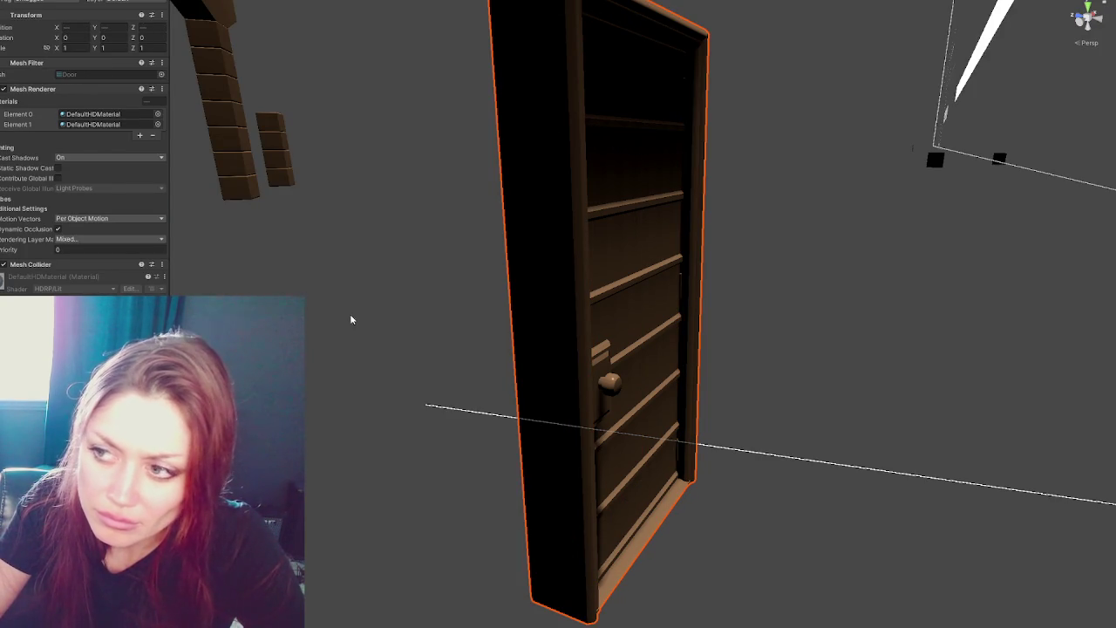
Move the selected door pieces right and up onto the house roof.
{"action": "scroll", "coordinate": [433, 288], "scroll_direction": "down", "scroll_amount": 10}
{"action": "scroll", "coordinate": [543, 294], "scroll_direction": "down", "scroll_amount": 10}
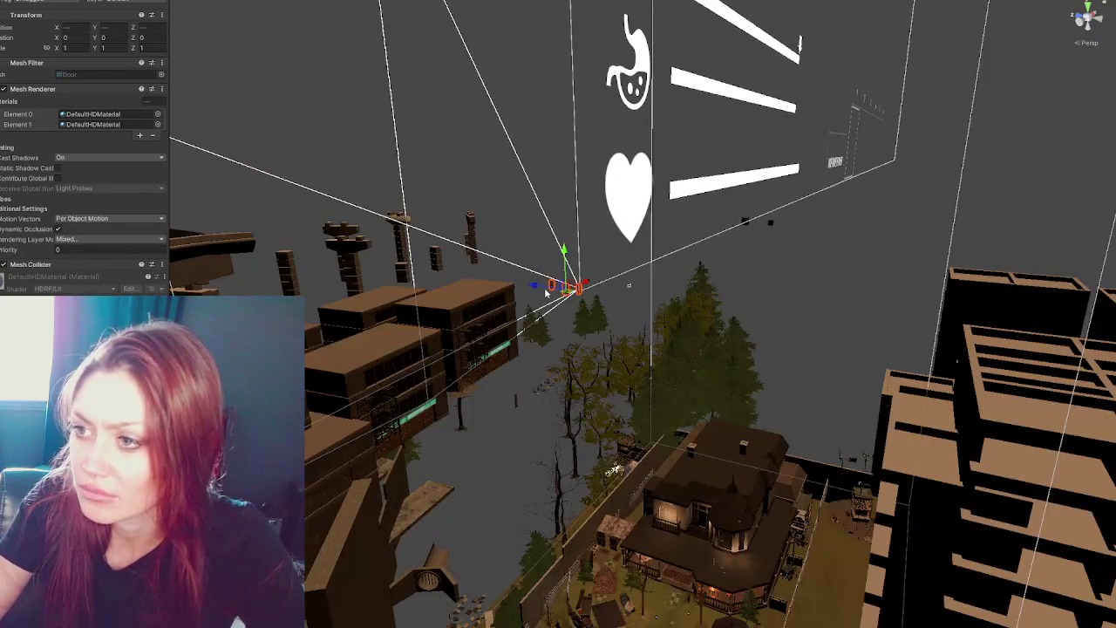
{"action": "left_click_drag", "start_coordinate": [549, 292], "coordinate": [828, 321]}
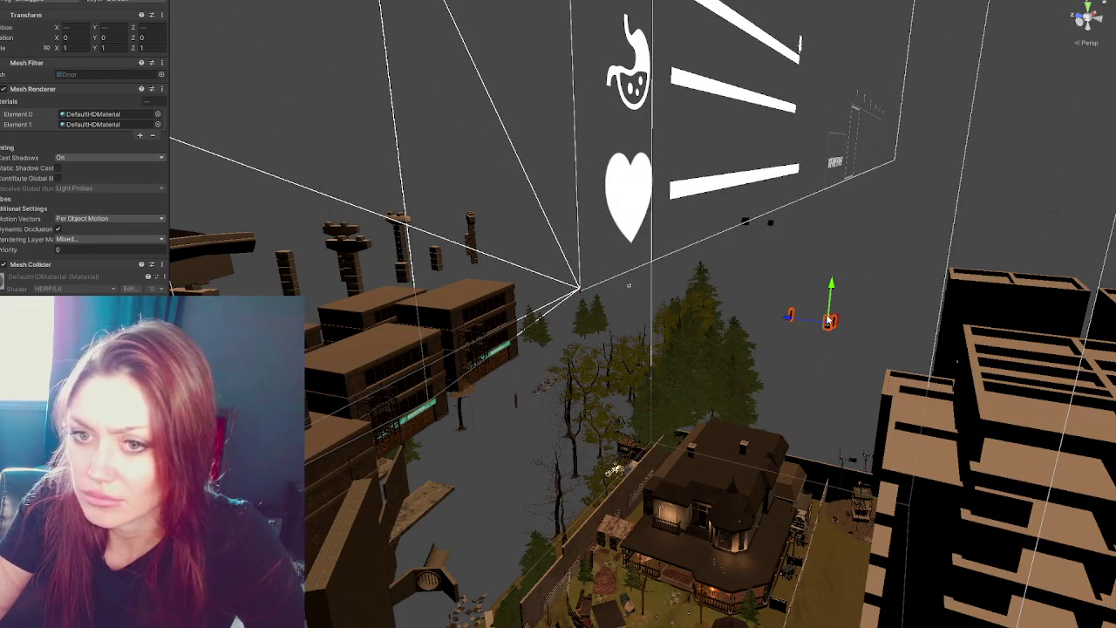
{"action": "scroll", "coordinate": [890, 328], "scroll_direction": "up", "scroll_amount": 5}
{"action": "left_click_drag", "start_coordinate": [785, 352], "coordinate": [645, 477]}
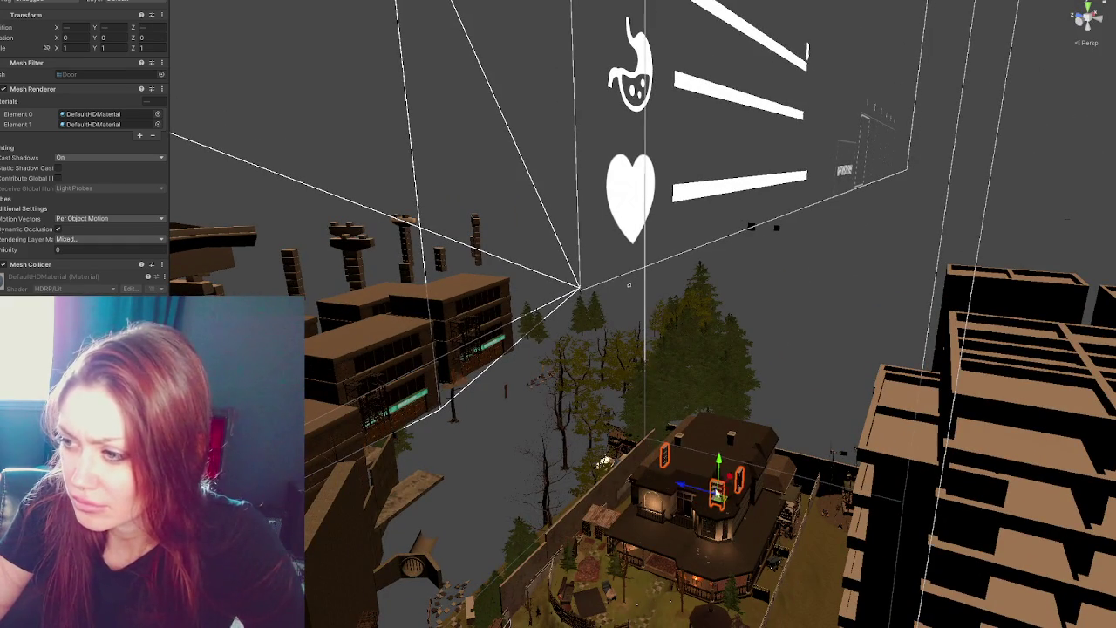
{"action": "key", "text": "f"}
Delete the door frames and leave only the door model selected.
{"action": "left_click", "coordinate": [451, 291]}
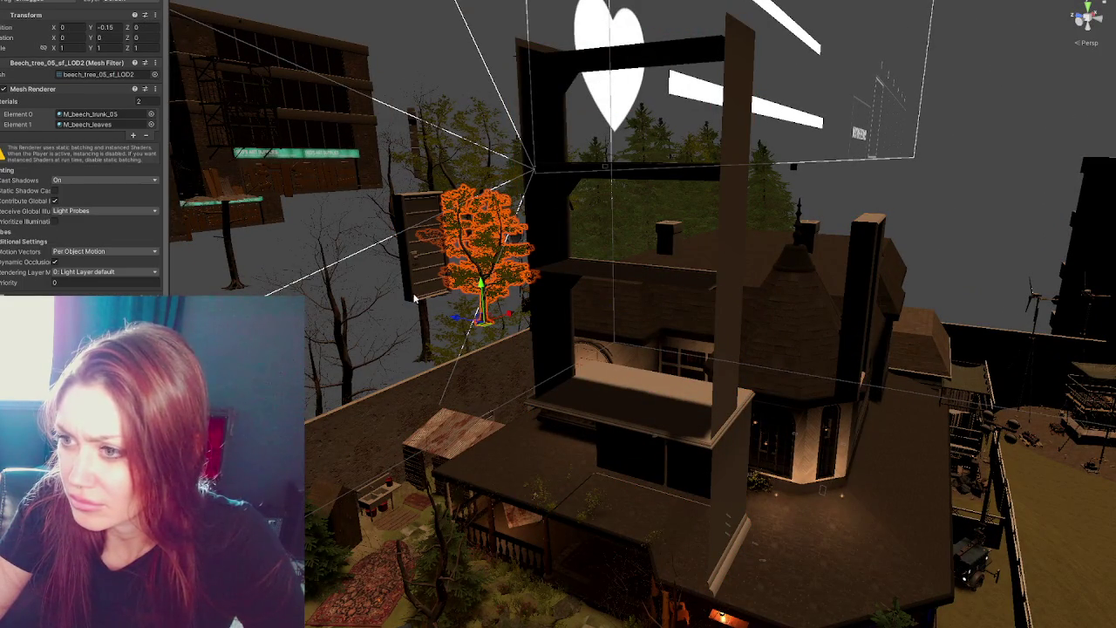
{"action": "left_click", "coordinate": [411, 295]}
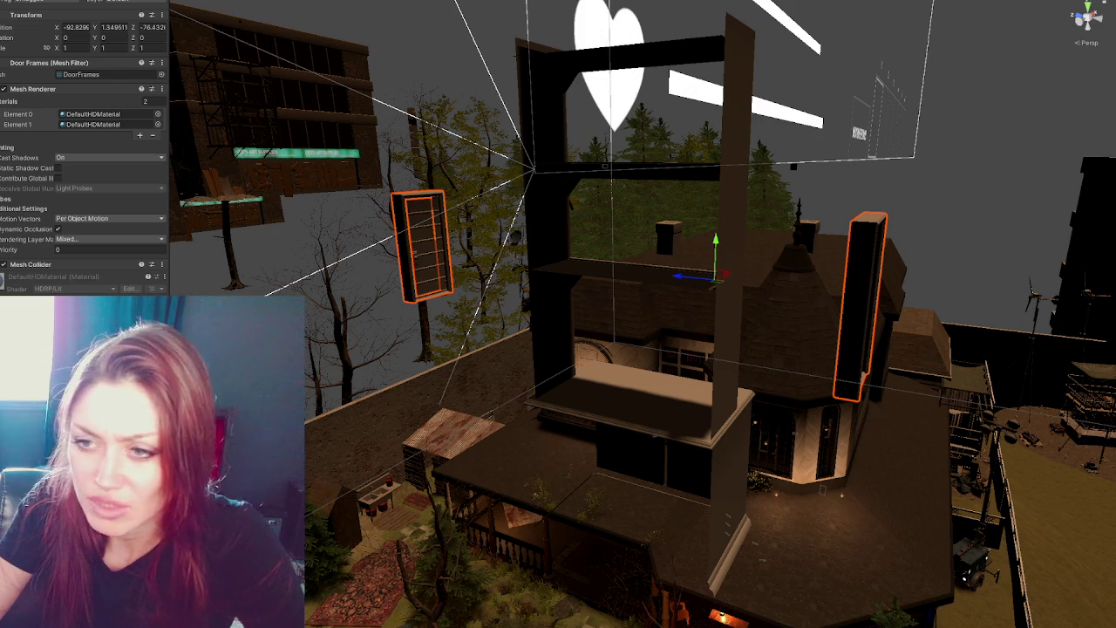
{"action": "key", "text": "Delete"}
{"action": "left_click", "coordinate": [414, 272]}
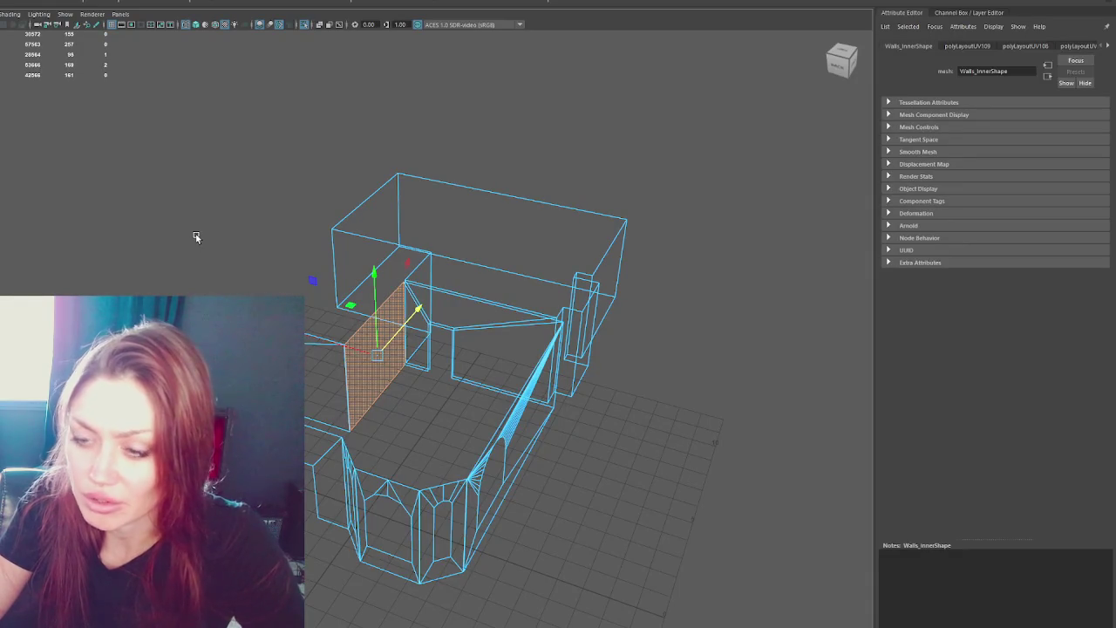
{"action": "left_click", "coordinate": [195, 237]}
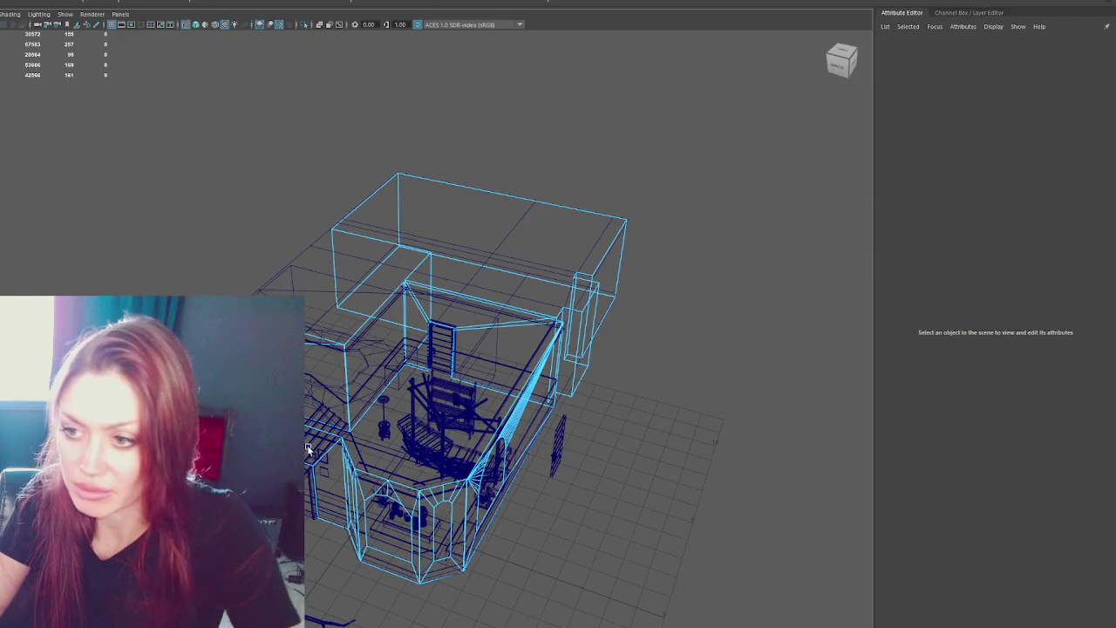
{"action": "left_click", "coordinate": [442, 353]}
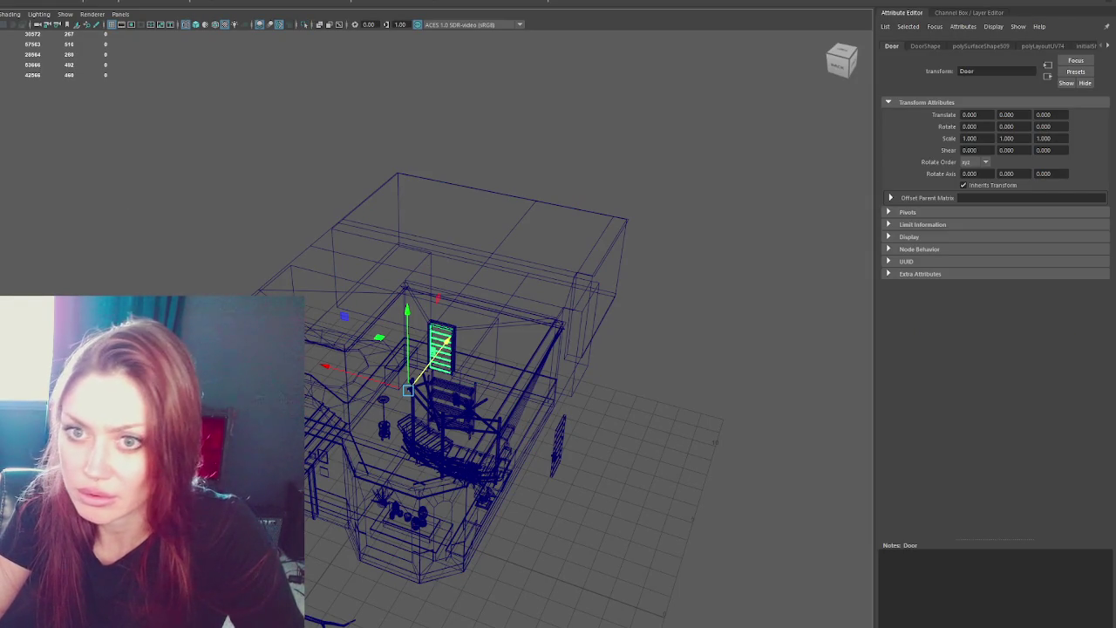
{"action": "key", "text": "f"}
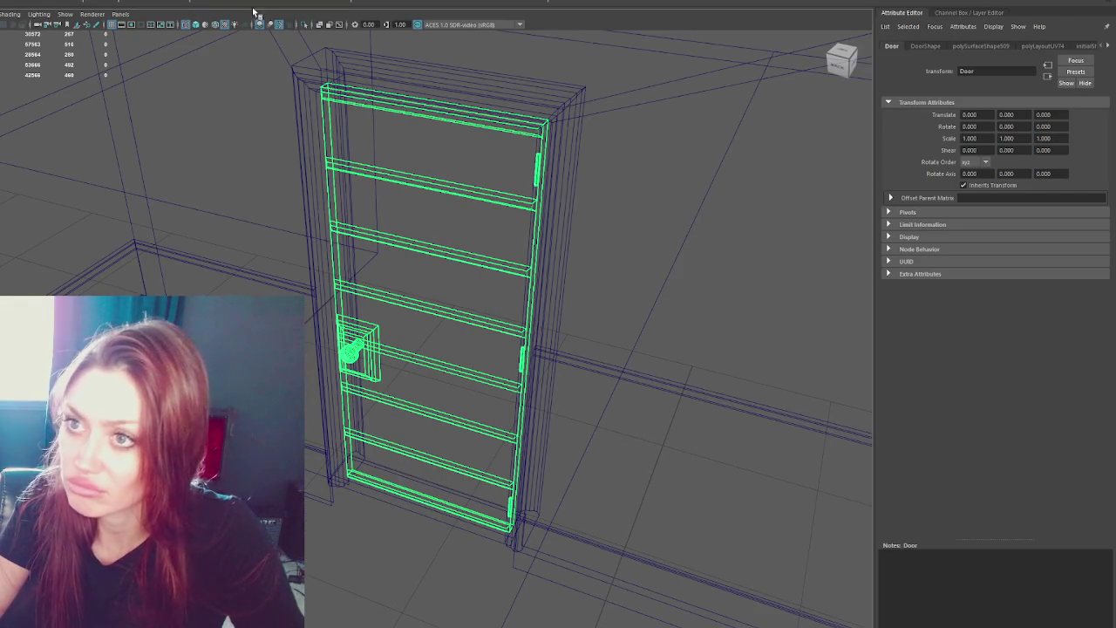
In the four-view layout, drag the door's pivot to its hinge edge in the top view.
{"action": "key", "text": "w"}
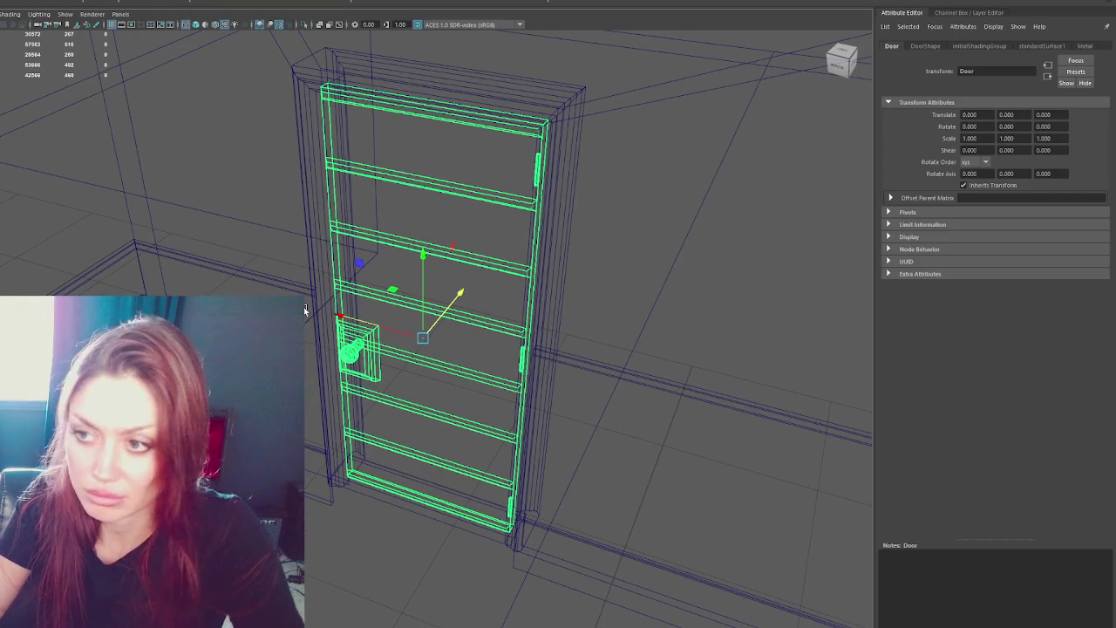
{"action": "key", "text": "space"}
{"action": "key", "text": "f"}
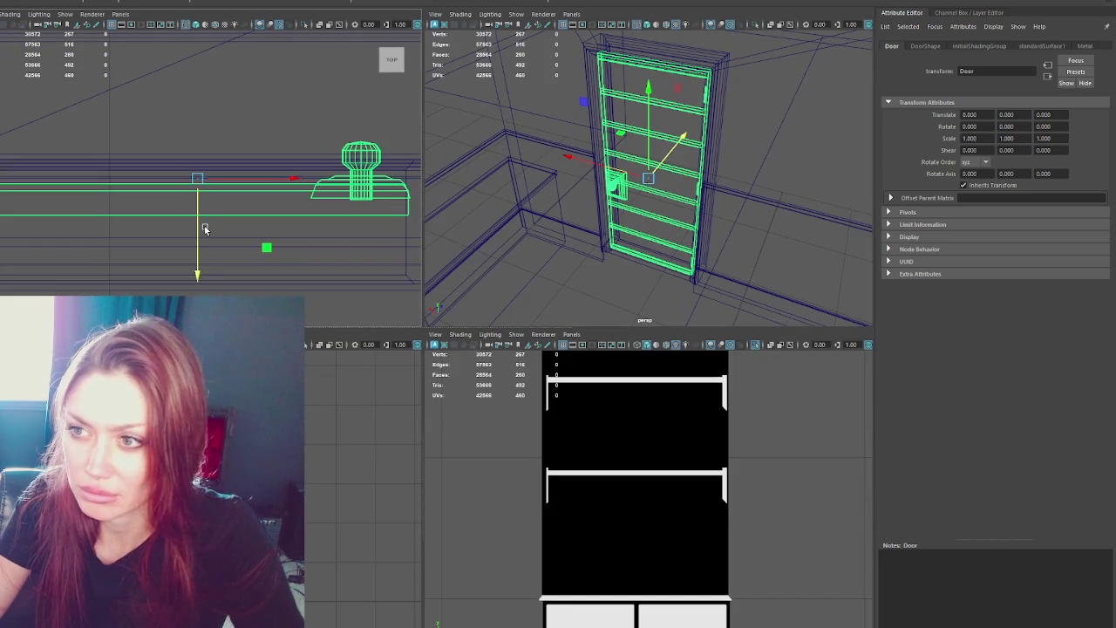
{"action": "key", "text": "e"}
{"action": "mouse_move", "coordinate": [294, 180]}
{"action": "left_mouse_down"}
{"action": "mouse_move", "coordinate": [114, 180]}
{"action": "mouse_move", "coordinate": [83, 191]}
{"action": "left_mouse_up"}
{"action": "key", "text": "Insert"}
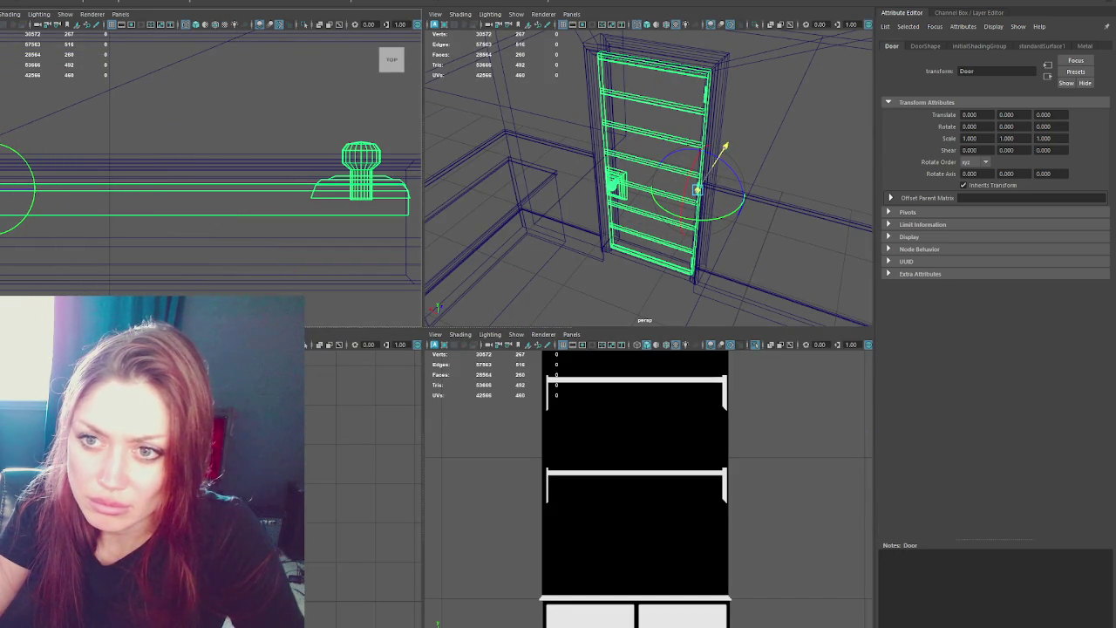
{"action": "key", "text": "w"}
{"action": "key", "text": "Up"}
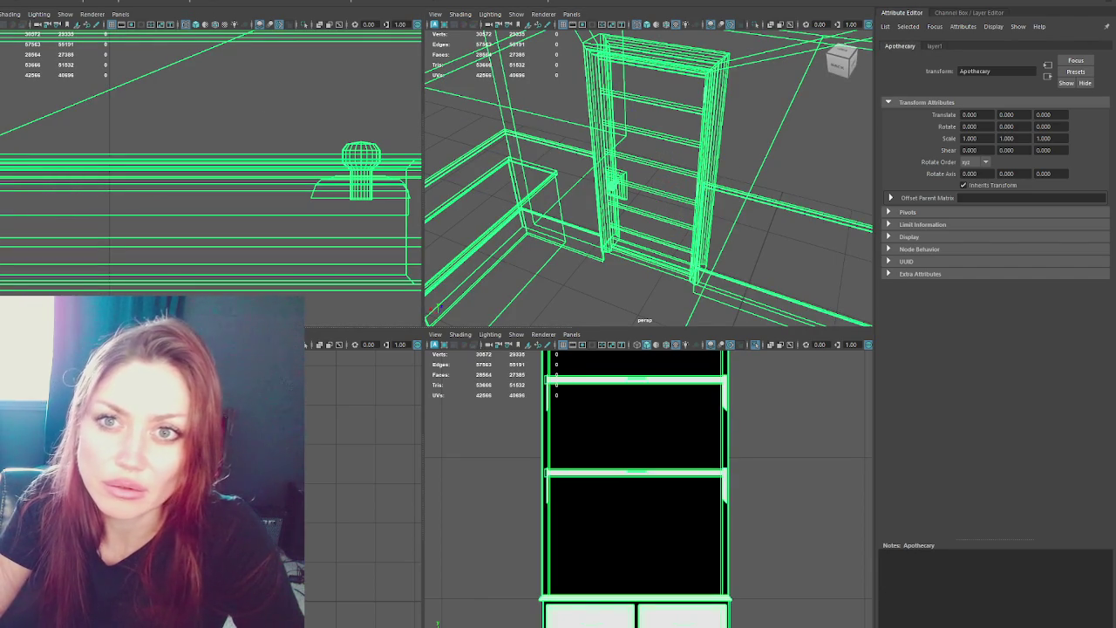
Export the selection over Apothecary.fbx, then deselect and maximize the perspective view.
{"action": "double_click", "coordinate": [113, 157]}
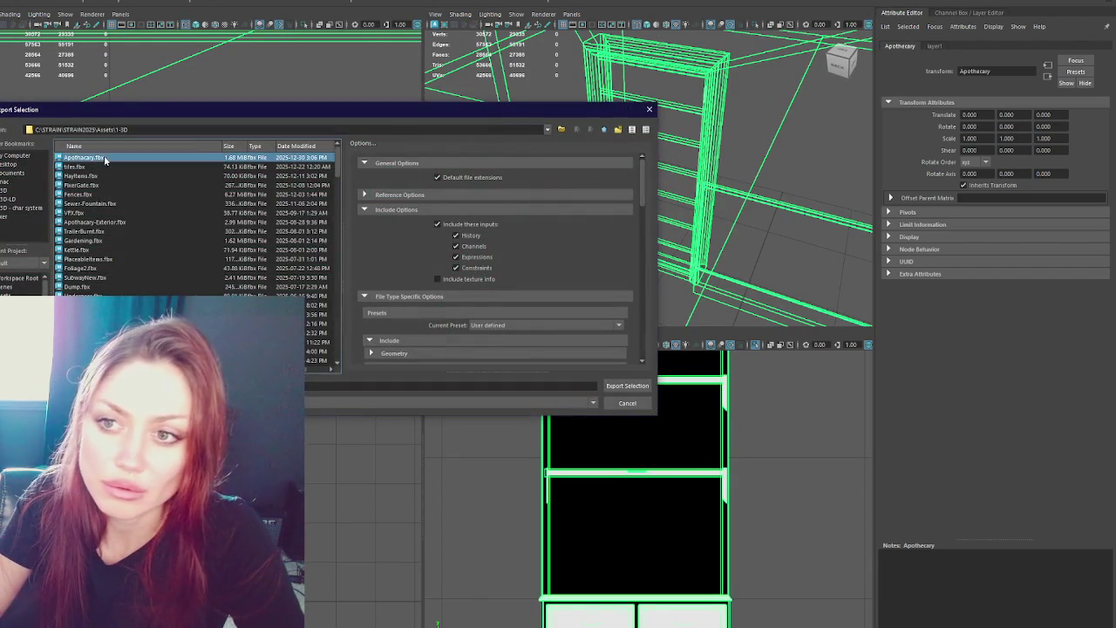
{"action": "left_click", "coordinate": [287, 274]}
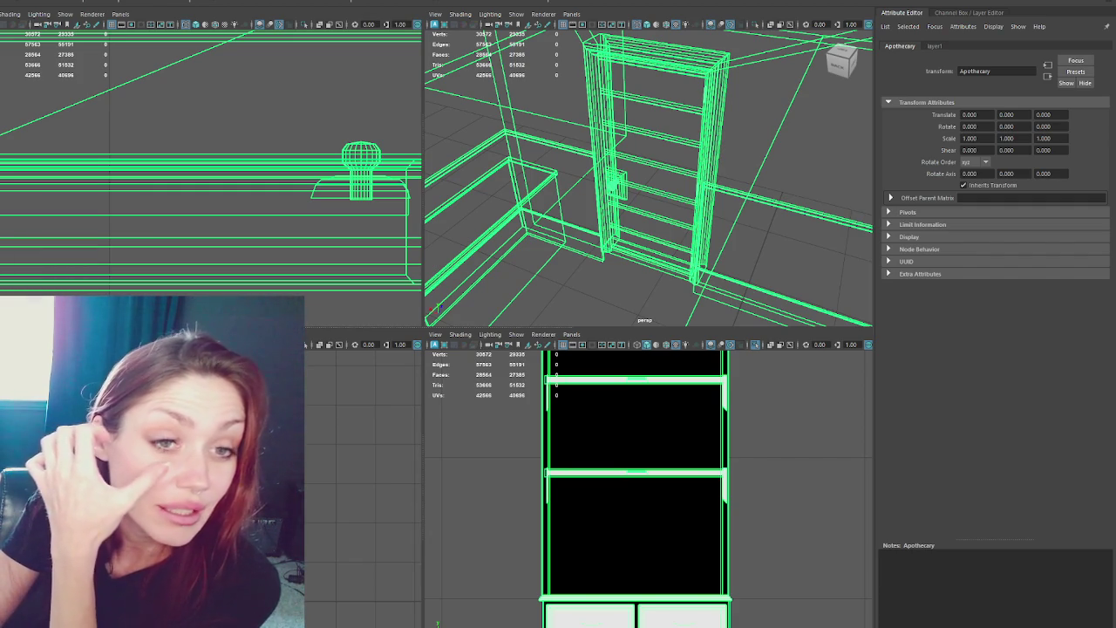
{"action": "left_click", "coordinate": [509, 242]}
{"action": "key", "text": "space"}
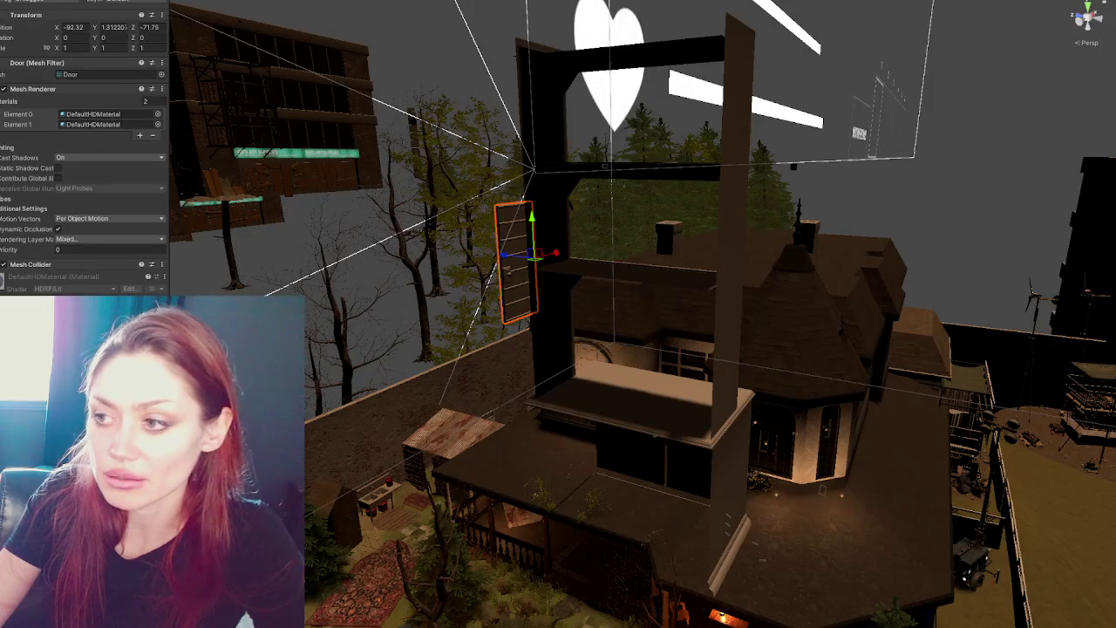
Lower the Door and Cabinet1 along Y down into the building.
{"action": "left_click_drag", "start_coordinate": [530, 218], "coordinate": [530, 589]}
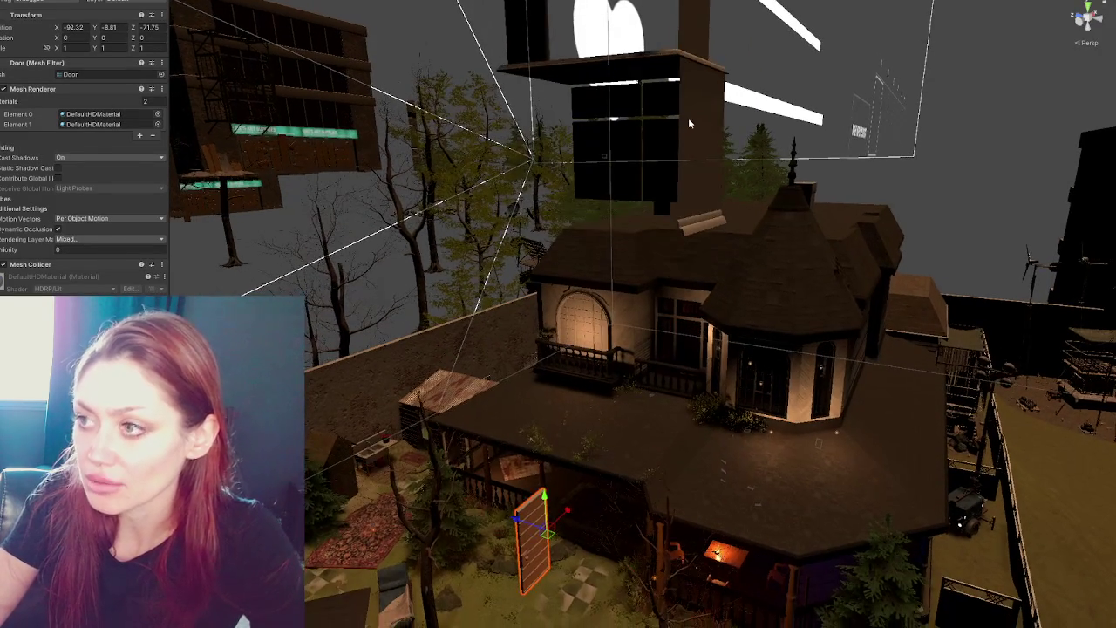
{"action": "left_click", "coordinate": [688, 119]}
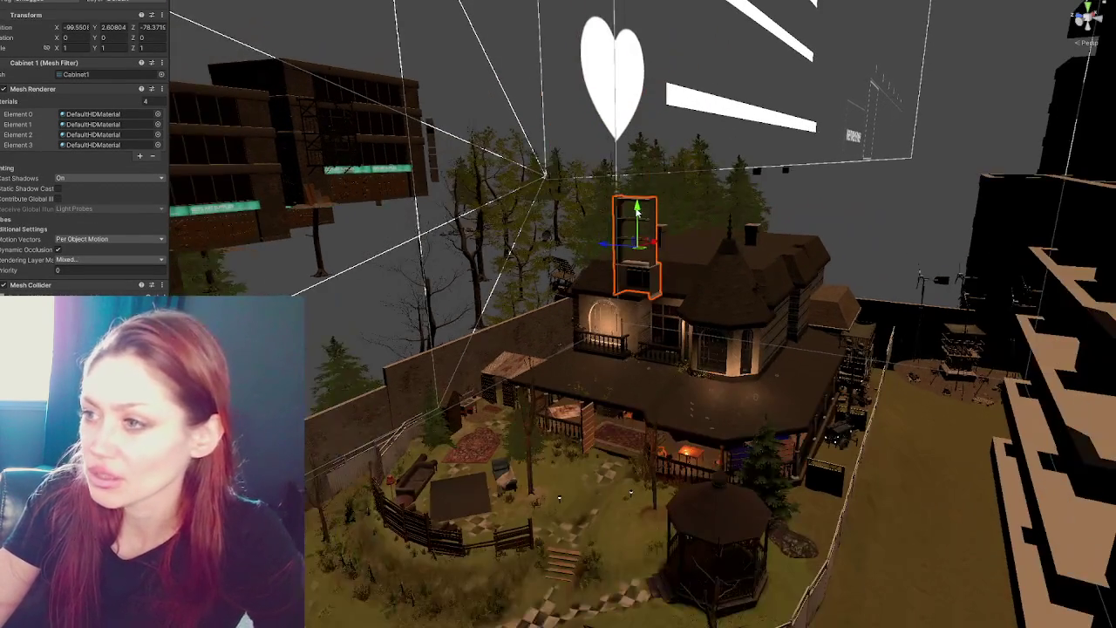
{"action": "mouse_move", "coordinate": [638, 220]}
{"action": "left_mouse_down"}
{"action": "mouse_move", "coordinate": [639, 582]}
{"action": "mouse_move", "coordinate": [501, 525]}
{"action": "mouse_move", "coordinate": [634, 440]}
{"action": "mouse_move", "coordinate": [661, 410]}
{"action": "left_mouse_up"}
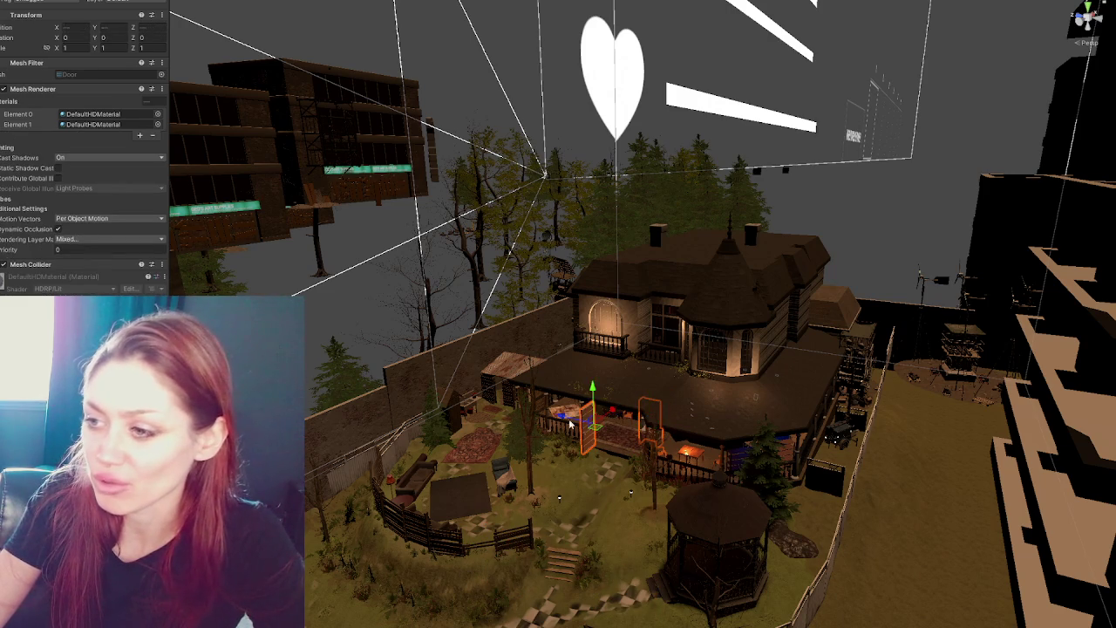
Slide the door into the interior beside the stairs, at about −78.37, −12.305, −71.75.
{"action": "left_click", "coordinate": [647, 422]}
{"action": "key", "text": "f"}
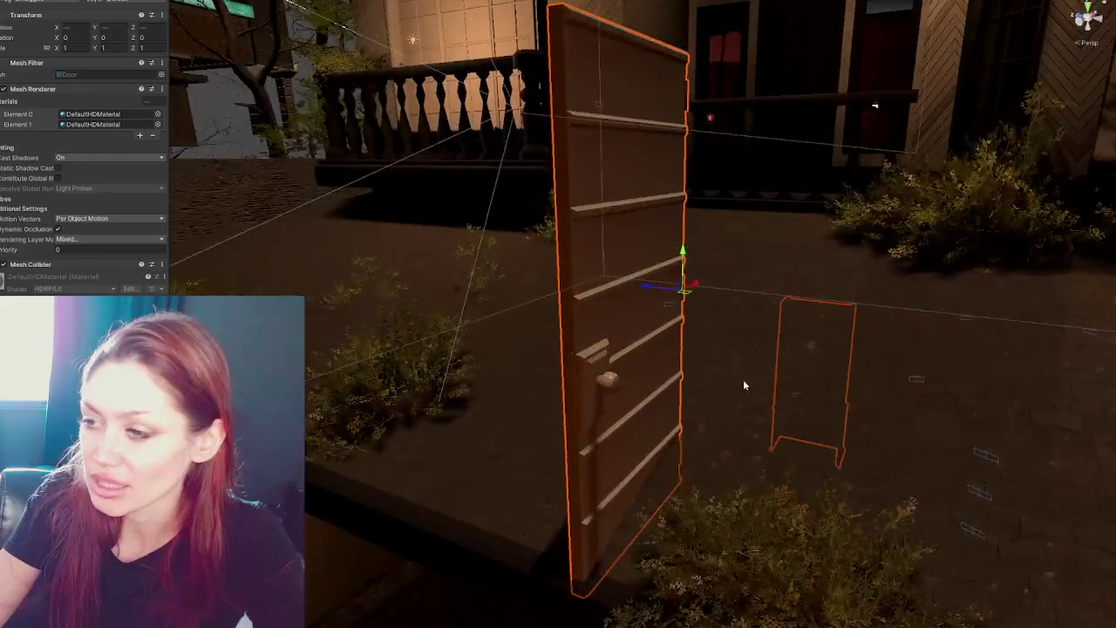
{"action": "scroll", "coordinate": [648, 319], "scroll_direction": "down", "scroll_amount": 3}
{"action": "scroll", "coordinate": [635, 314], "scroll_direction": "down", "scroll_amount": 3}
{"action": "mouse_move", "coordinate": [657, 265]}
{"action": "left_mouse_down"}
{"action": "mouse_move", "coordinate": [662, 516]}
{"action": "mouse_move", "coordinate": [610, 375]}
{"action": "mouse_move", "coordinate": [585, 348]}
{"action": "left_mouse_up"}
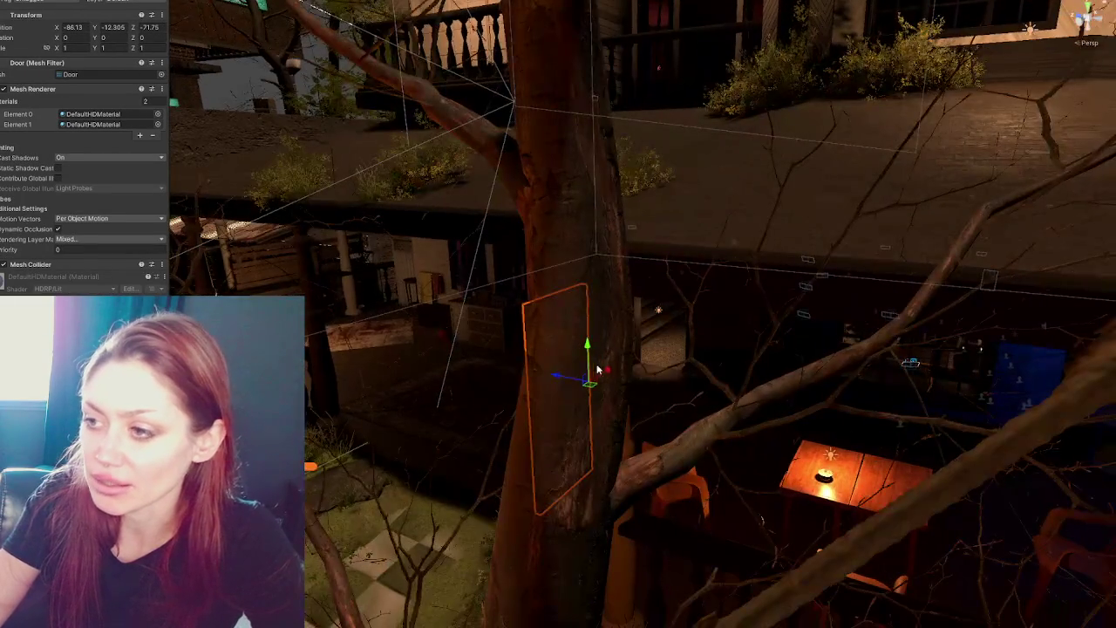
{"action": "left_click_drag", "start_coordinate": [588, 428], "coordinate": [780, 296]}
{"action": "key", "text": "f"}
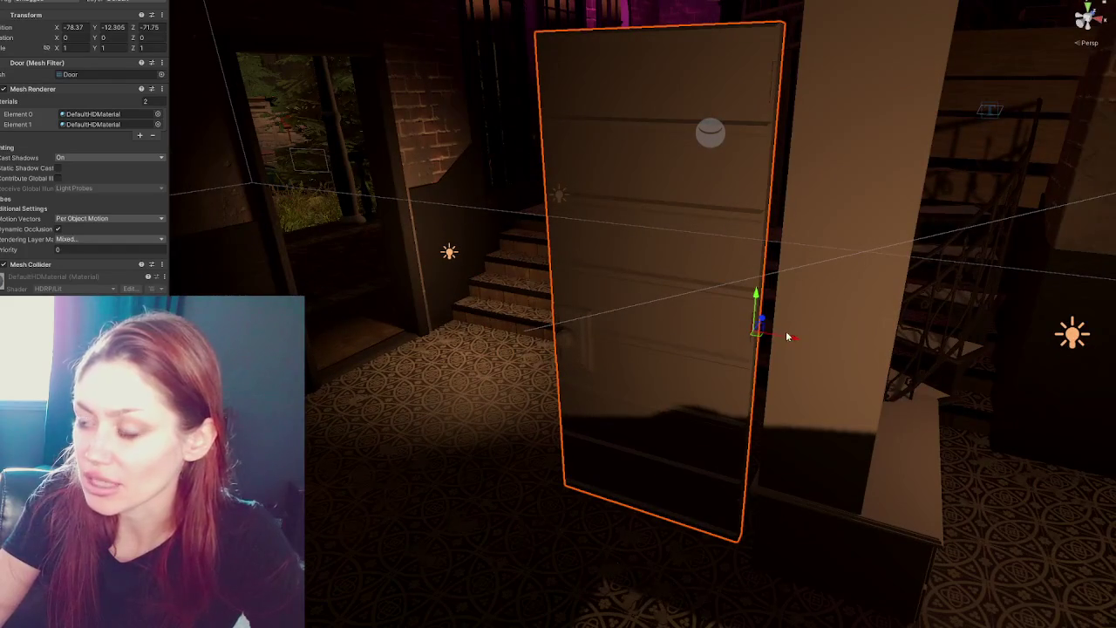
{"action": "left_click_drag", "start_coordinate": [790, 339], "coordinate": [353, 281]}
{"action": "left_click", "coordinate": [272, 271]}
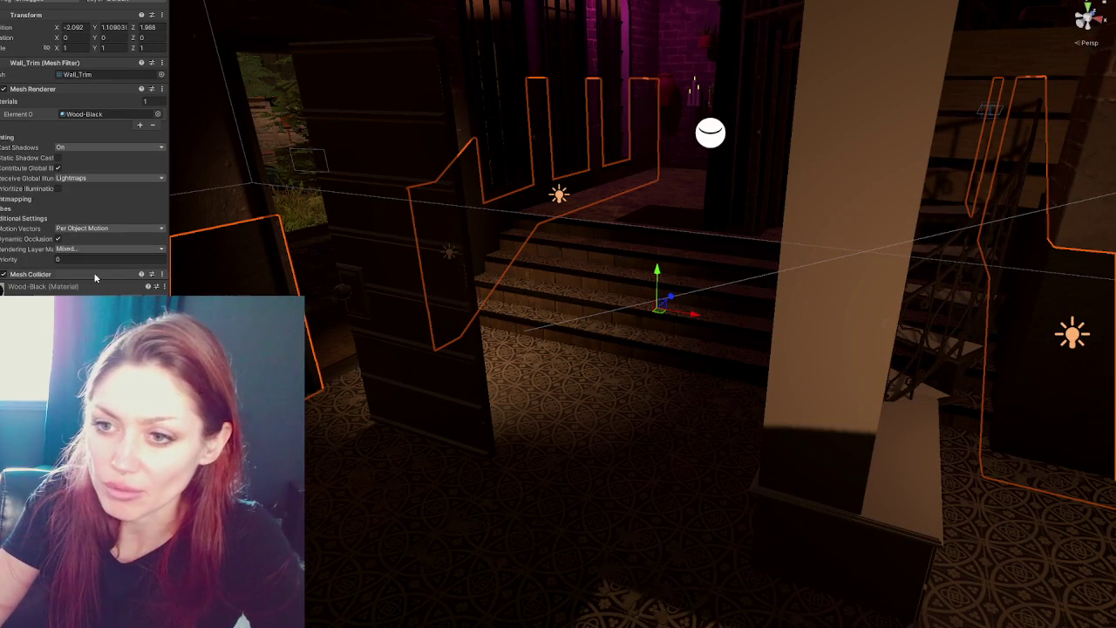
Rotate the door to Y 80 and move it to X -82.303 inside its frame.
{"action": "left_click", "coordinate": [410, 229]}
{"action": "mouse_move", "coordinate": [354, 302]}
{"action": "left_mouse_down"}
{"action": "mouse_move", "coordinate": [562, 281]}
{"action": "mouse_move", "coordinate": [503, 359]}
{"action": "mouse_move", "coordinate": [353, 376]}
{"action": "mouse_move", "coordinate": [541, 363]}
{"action": "mouse_move", "coordinate": [593, 371]}
{"action": "mouse_move", "coordinate": [401, 375]}
{"action": "left_mouse_up"}
{"action": "key", "text": "e"}
{"action": "key", "text": "w"}
{"action": "left_click_drag", "start_coordinate": [508, 346], "coordinate": [218, 375]}
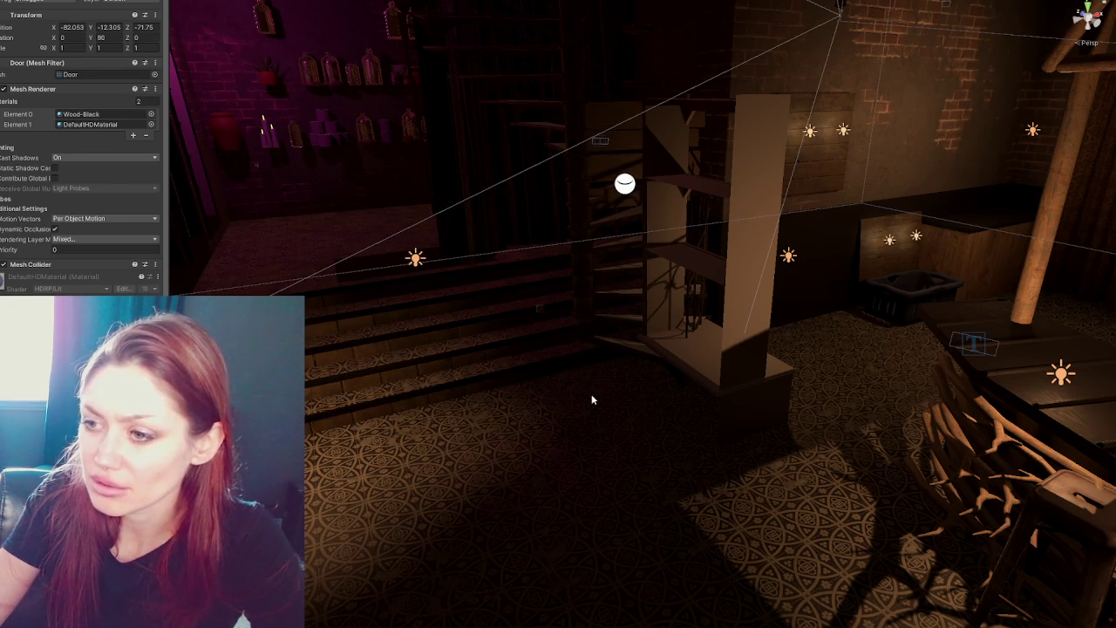
{"action": "key", "text": "f"}
{"action": "left_click_drag", "start_coordinate": [643, 382], "coordinate": [928, 354]}
{"action": "mouse_move", "coordinate": [737, 296]}
{"action": "left_mouse_down"}
{"action": "mouse_move", "coordinate": [747, 312]}
{"action": "mouse_move", "coordinate": [687, 337]}
{"action": "left_mouse_up"}
Orbit around the door to check its fit from behind and from the front.
{"action": "scroll", "coordinate": [689, 334], "scroll_direction": "up", "scroll_amount": 6}
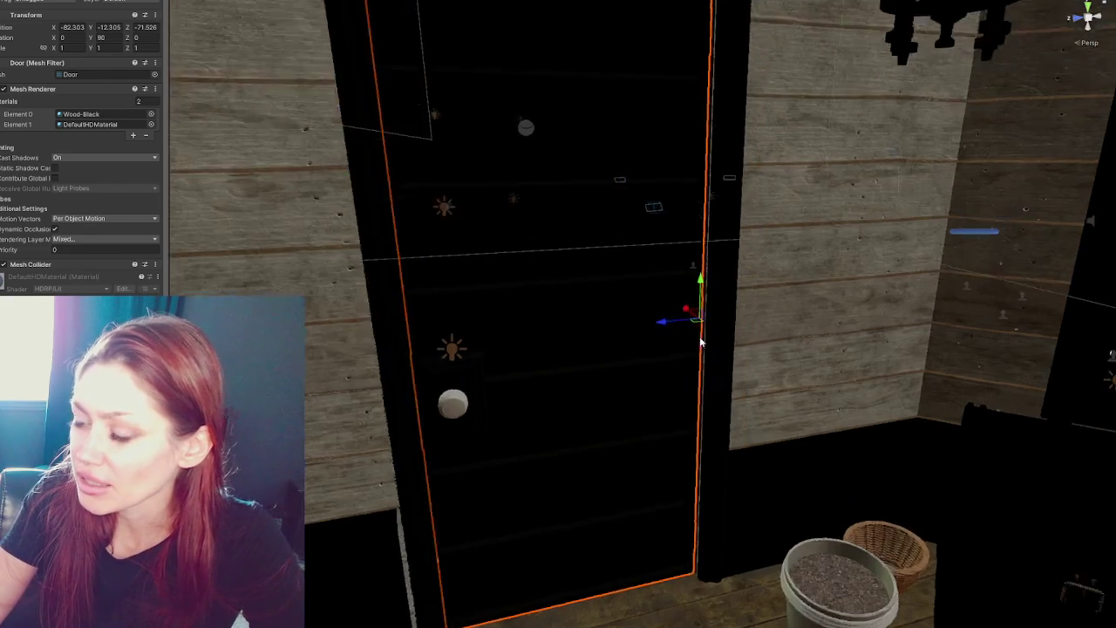
{"action": "mouse_move", "coordinate": [579, 329]}
{"action": "left_mouse_down"}
{"action": "mouse_move", "coordinate": [363, 313]}
{"action": "mouse_move", "coordinate": [247, 244]}
{"action": "mouse_move", "coordinate": [424, 162]}
{"action": "mouse_move", "coordinate": [566, 267]}
{"action": "mouse_move", "coordinate": [722, 356]}
{"action": "mouse_move", "coordinate": [1082, 357]}
{"action": "mouse_move", "coordinate": [1090, 375]}
{"action": "left_mouse_up"}
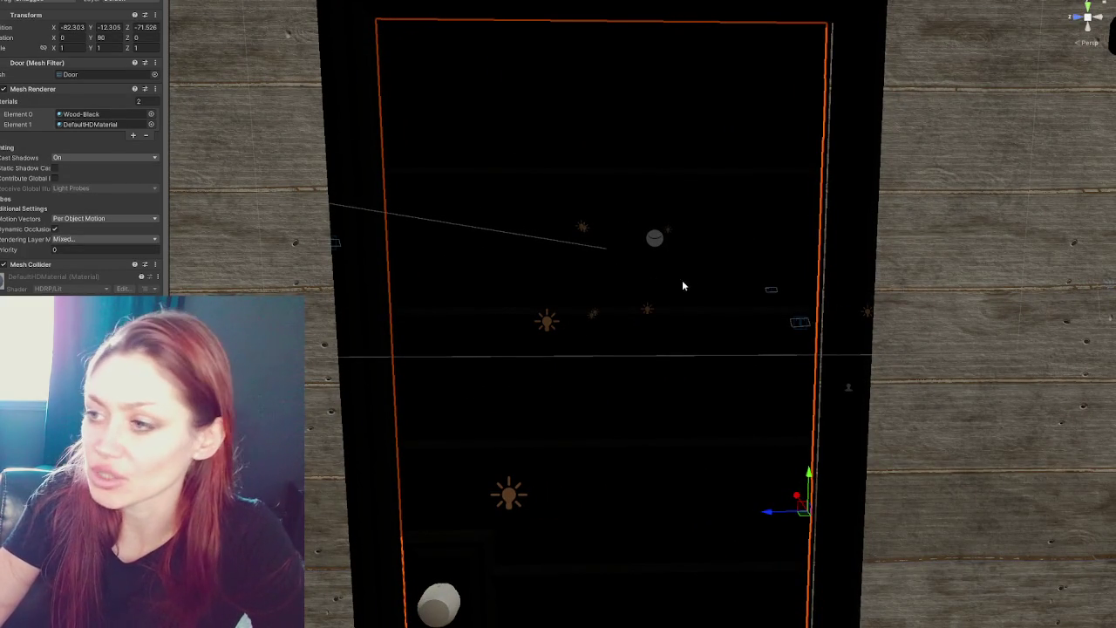
{"action": "scroll", "coordinate": [656, 285], "scroll_direction": "down", "scroll_amount": 3}
{"action": "mouse_move", "coordinate": [613, 306]}
{"action": "left_mouse_down"}
{"action": "mouse_move", "coordinate": [828, 345]}
{"action": "mouse_move", "coordinate": [856, 334]}
{"action": "left_mouse_up"}
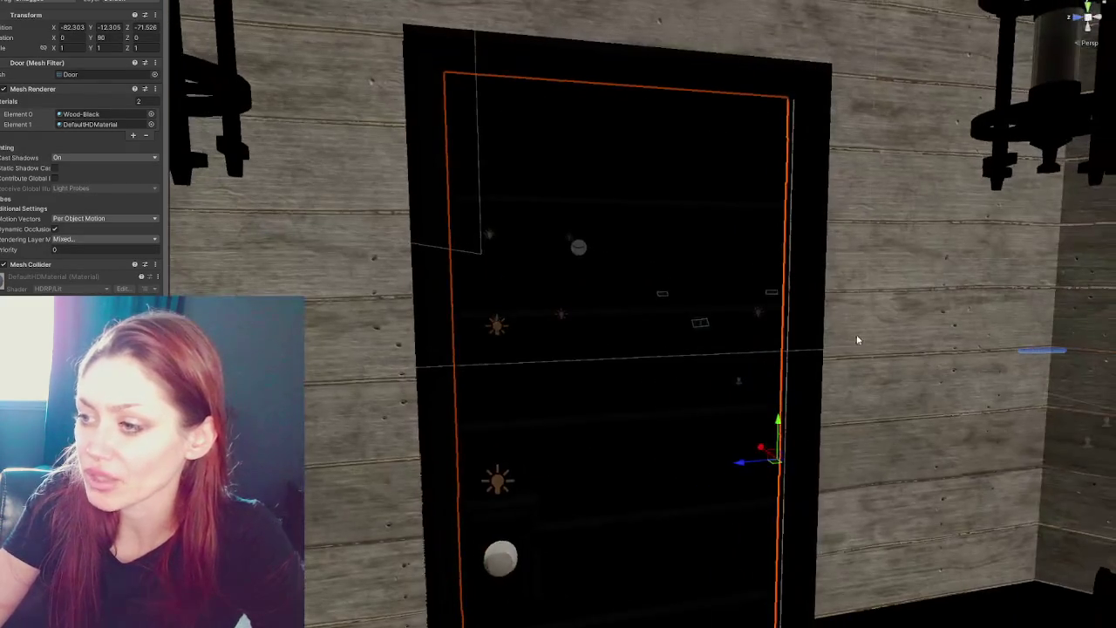
{"action": "mouse_move", "coordinate": [747, 417]}
{"action": "left_mouse_down"}
{"action": "mouse_move", "coordinate": [749, 277]}
{"action": "mouse_move", "coordinate": [738, 451]}
{"action": "mouse_move", "coordinate": [677, 269]}
{"action": "mouse_move", "coordinate": [777, 341]}
{"action": "mouse_move", "coordinate": [799, 416]}
{"action": "mouse_move", "coordinate": [672, 418]}
{"action": "mouse_move", "coordinate": [1060, 376]}
{"action": "mouse_move", "coordinate": [1012, 370]}
{"action": "left_mouse_up"}
{"action": "mouse_move", "coordinate": [1013, 265]}
{"action": "left_mouse_down"}
{"action": "mouse_move", "coordinate": [611, 208]}
{"action": "mouse_move", "coordinate": [752, 418]}
{"action": "mouse_move", "coordinate": [729, 369]}
{"action": "mouse_move", "coordinate": [727, 291]}
{"action": "mouse_move", "coordinate": [676, 328]}
{"action": "mouse_move", "coordinate": [605, 222]}
{"action": "mouse_move", "coordinate": [653, 200]}
{"action": "mouse_move", "coordinate": [660, 386]}
{"action": "mouse_move", "coordinate": [601, 372]}
{"action": "mouse_move", "coordinate": [735, 380]}
{"action": "left_mouse_up"}
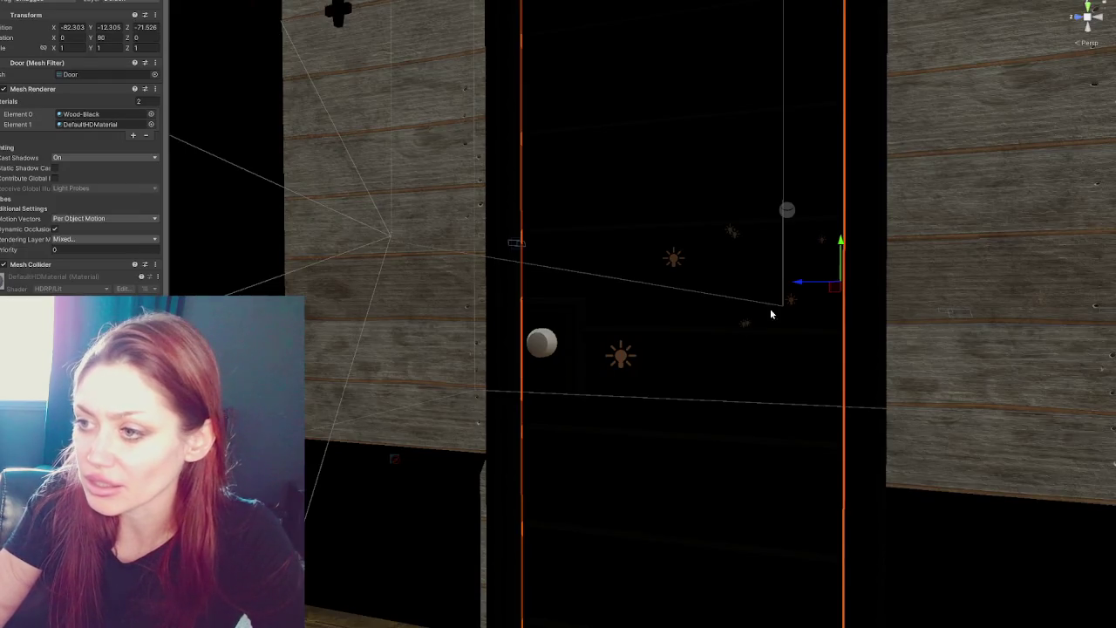
Assign Metal-Gold to the knob's Mesh Renderer Element 1 and open the Wood-Black material.
{"action": "mouse_move", "coordinate": [771, 314]}
{"action": "left_mouse_down"}
{"action": "mouse_move", "coordinate": [705, 319]}
{"action": "mouse_move", "coordinate": [741, 310]}
{"action": "left_mouse_up"}
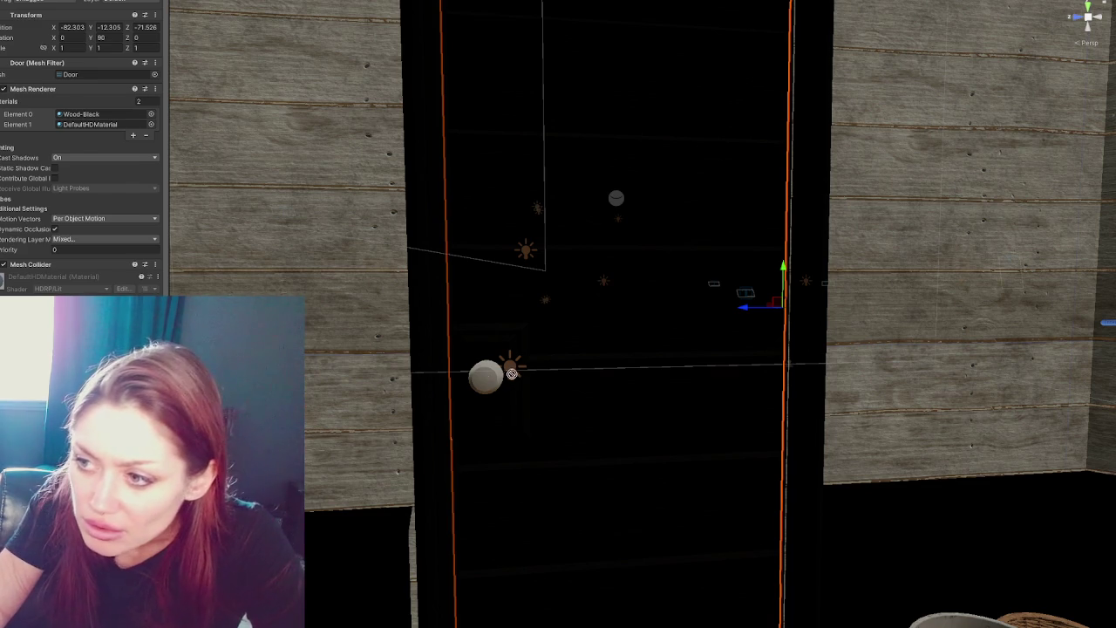
{"action": "left_click_drag", "start_coordinate": [488, 377], "coordinate": [491, 389]}
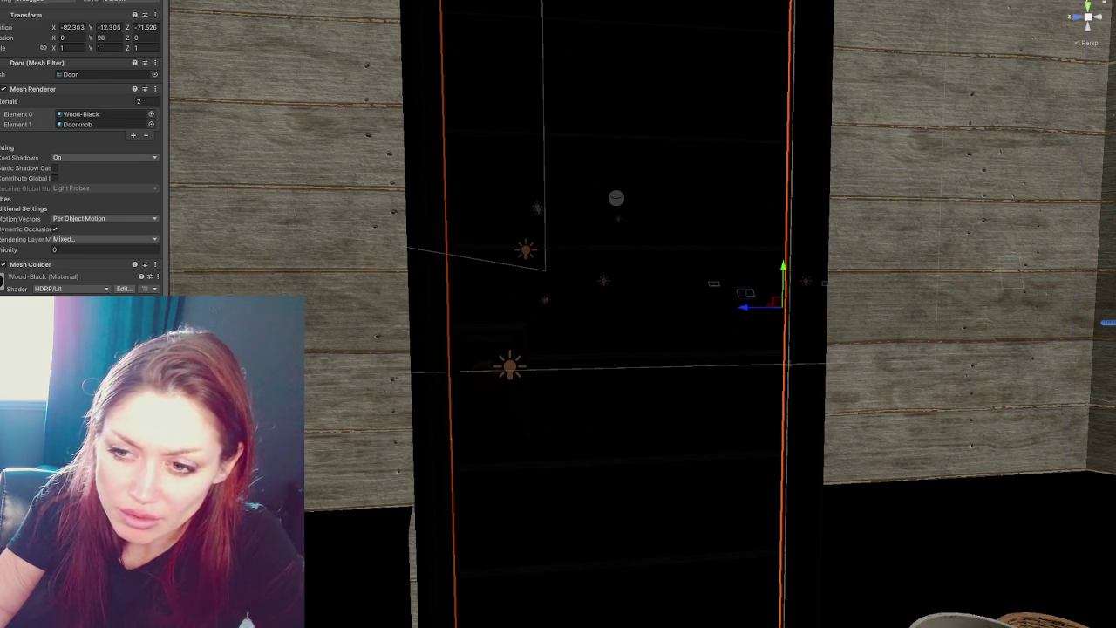
{"action": "double_click", "coordinate": [80, 115]}
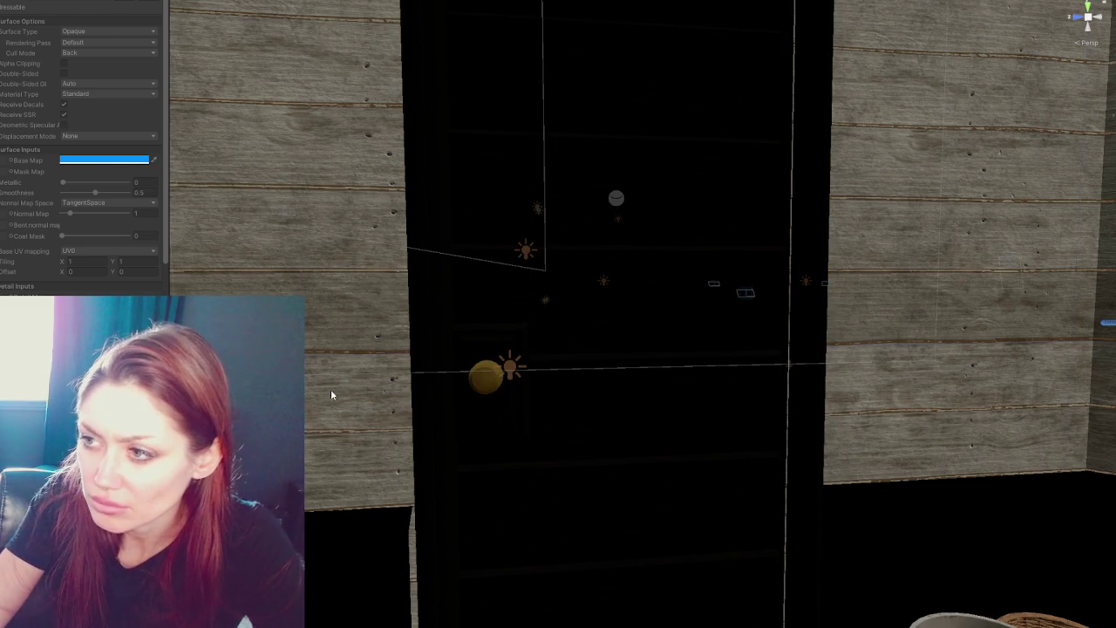
{"action": "mouse_move", "coordinate": [330, 389]}
{"action": "left_mouse_down"}
{"action": "mouse_move", "coordinate": [863, 401]}
{"action": "mouse_move", "coordinate": [916, 418]}
{"action": "mouse_move", "coordinate": [756, 410]}
{"action": "mouse_move", "coordinate": [677, 214]}
{"action": "mouse_move", "coordinate": [937, 444]}
{"action": "mouse_move", "coordinate": [604, 424]}
{"action": "mouse_move", "coordinate": [484, 339]}
{"action": "left_mouse_up"}
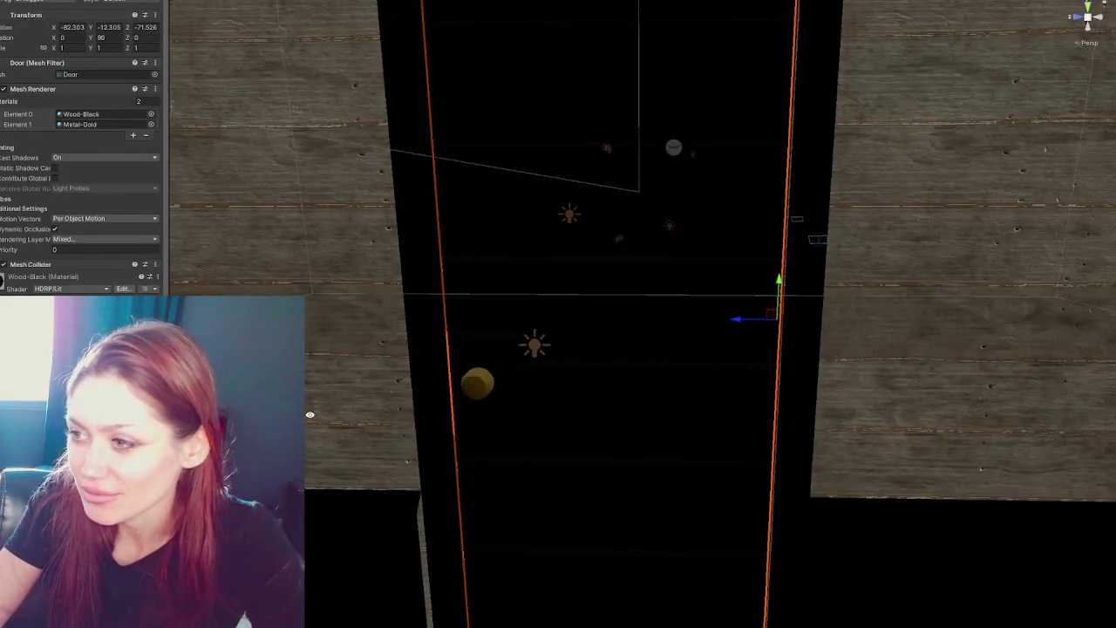
{"action": "scroll", "coordinate": [505, 352], "scroll_direction": "down", "scroll_amount": 2}
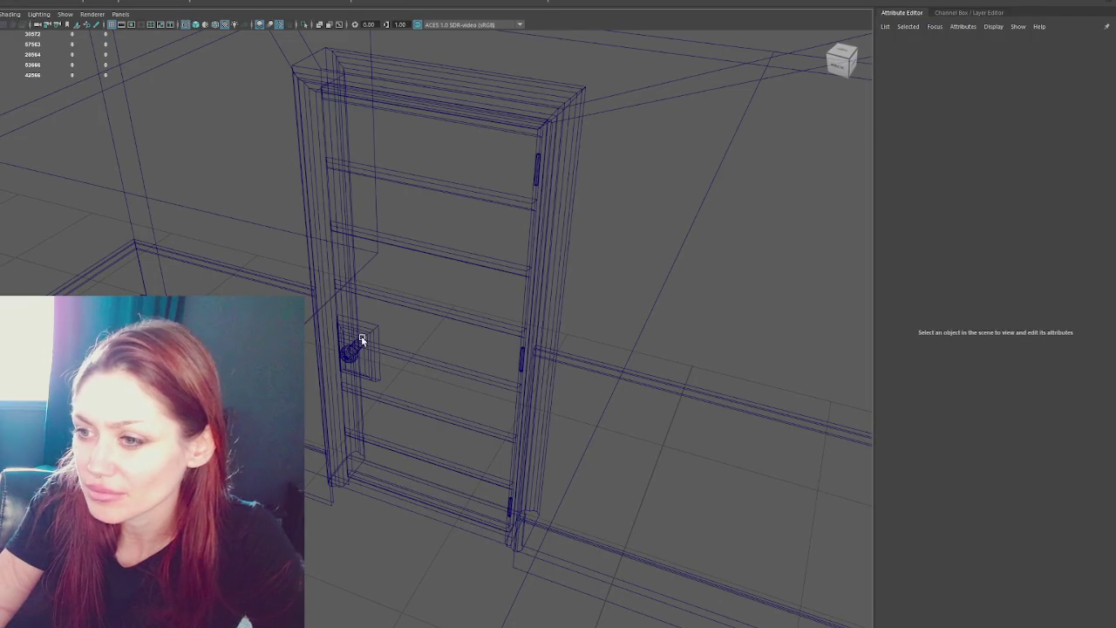
Select the door in Maya, isolate it, and orbit to view it head-on.
{"action": "left_click", "coordinate": [361, 336]}
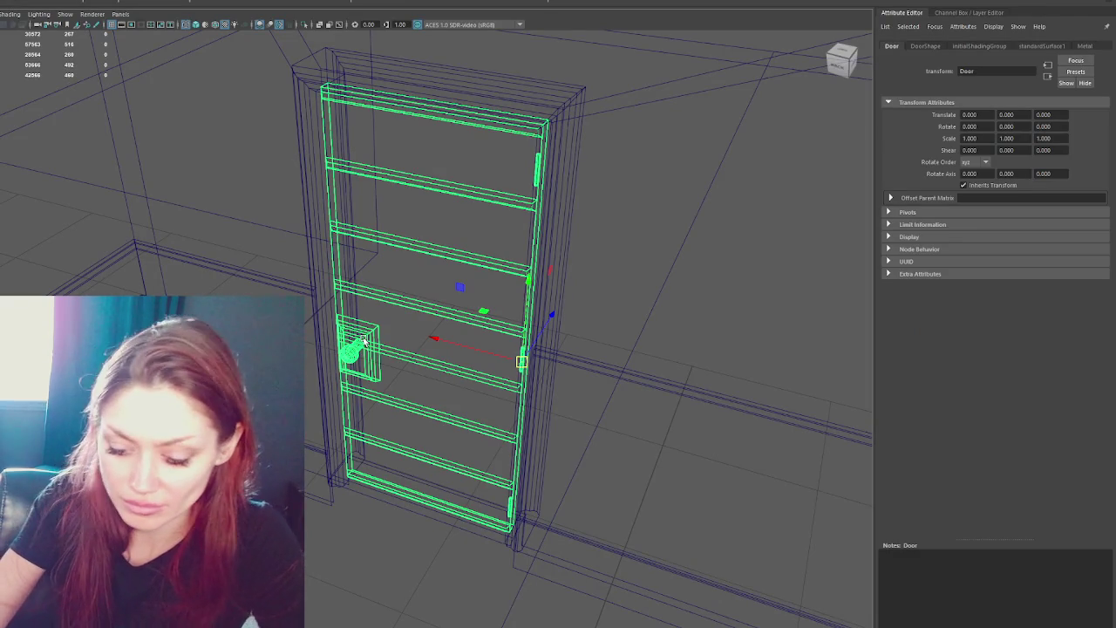
{"action": "key", "text": "ctrl+1"}
{"action": "left_click_drag", "start_coordinate": [383, 337], "coordinate": [559, 337]}
{"action": "mouse_move", "coordinate": [204, 327]}
{"action": "left_mouse_down"}
{"action": "mouse_move", "coordinate": [414, 331]}
{"action": "mouse_move", "coordinate": [414, 312]}
{"action": "left_mouse_up"}
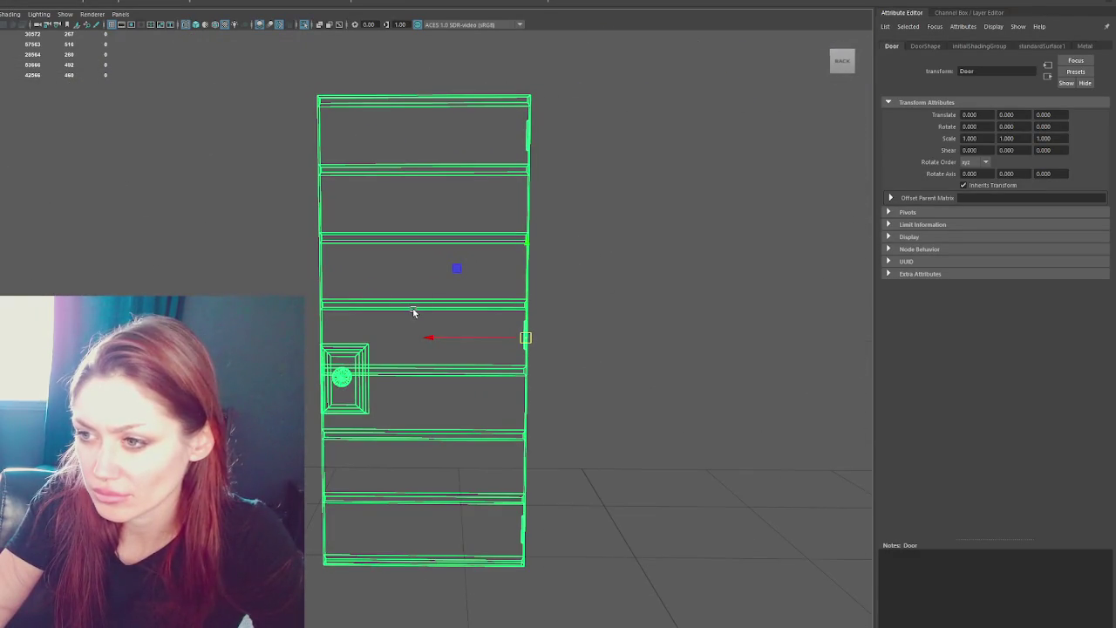
Duplicate the door, mirror the copy with Scale X -1, and rotate it 180°.
{"action": "key", "text": "ctrl+d"}
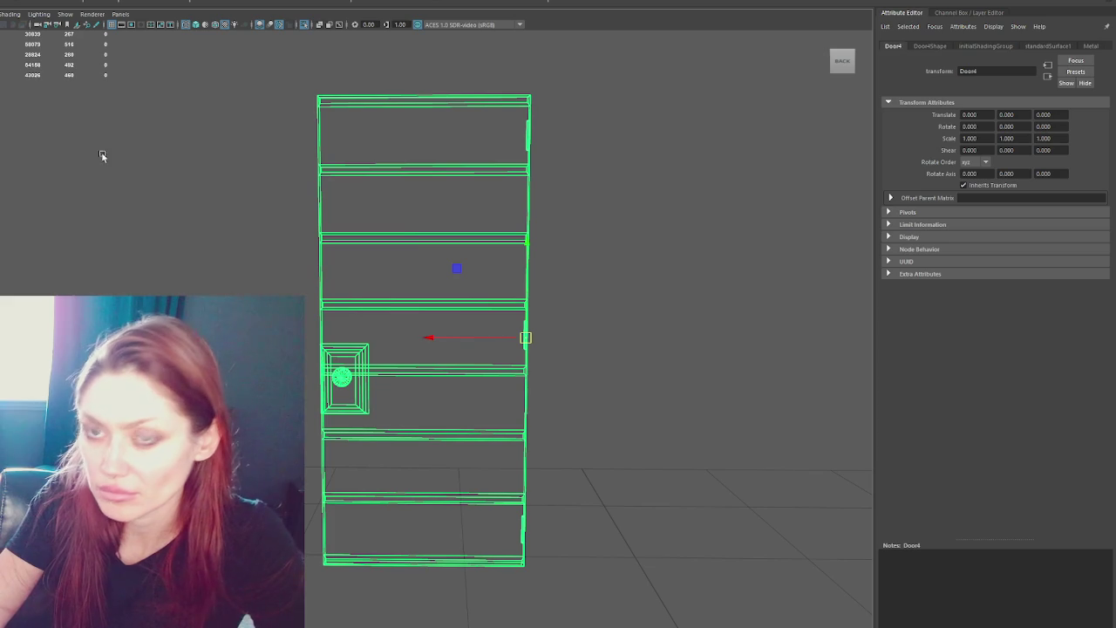
{"action": "left_click_drag", "start_coordinate": [596, 411], "coordinate": [359, 271]}
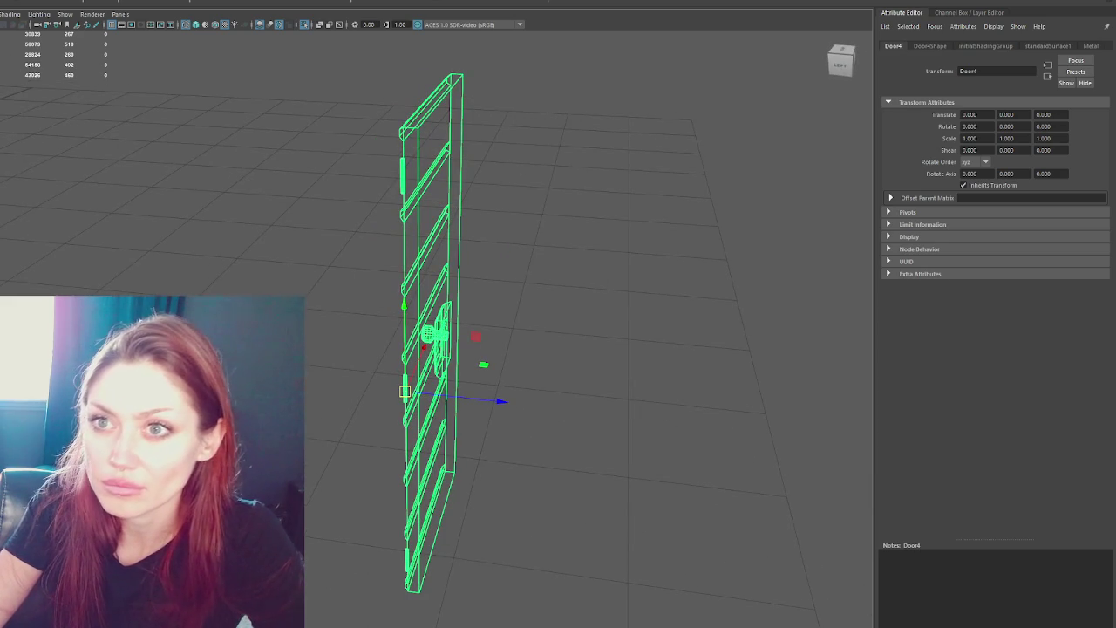
{"action": "left_click", "coordinate": [33, 117]}
{"action": "left_click_drag", "start_coordinate": [443, 248], "coordinate": [349, 232]}
{"action": "key", "text": "e"}
{"action": "left_click_drag", "start_coordinate": [345, 358], "coordinate": [471, 368]}
{"action": "mouse_move", "coordinate": [570, 349]}
{"action": "left_mouse_down"}
{"action": "mouse_move", "coordinate": [467, 349]}
{"action": "mouse_move", "coordinate": [410, 316]}
{"action": "mouse_move", "coordinate": [323, 160]}
{"action": "left_mouse_up"}
{"action": "key", "text": "w"}
{"action": "left_click", "coordinate": [318, 188]}
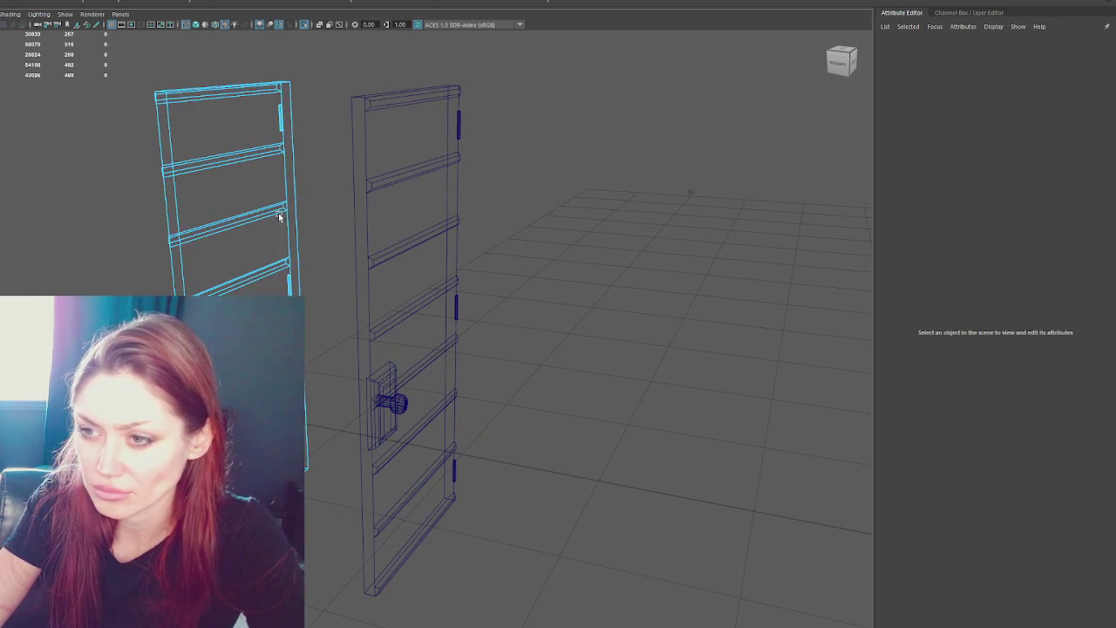
Select the door copy in component mode and delete its left side stile.
{"action": "left_click", "coordinate": [166, 201]}
{"action": "key", "text": "ctrl+h"}
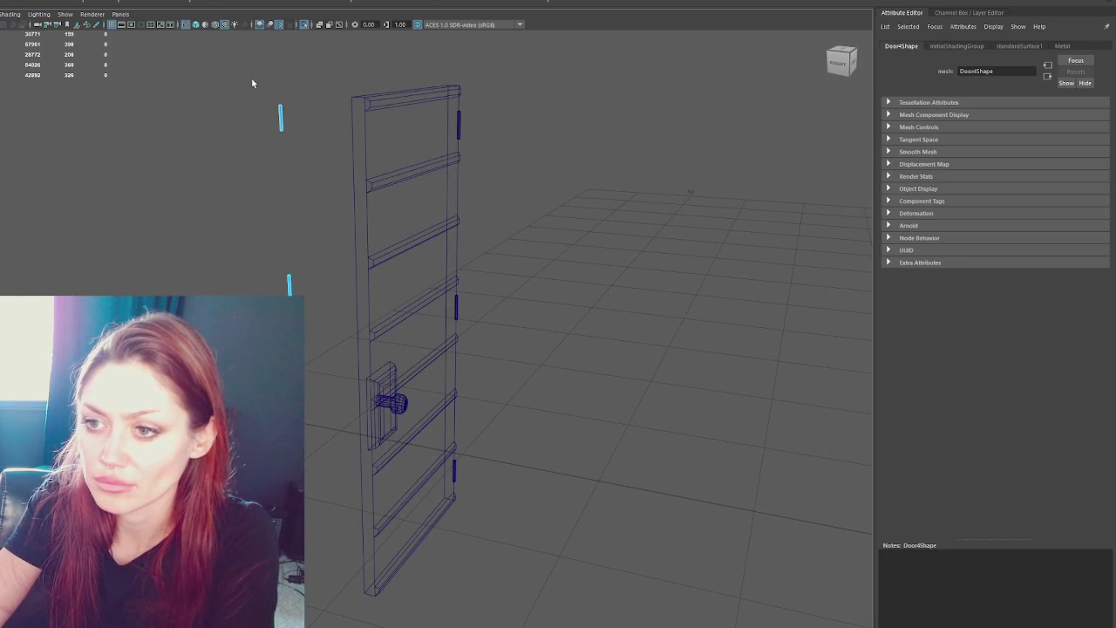
{"action": "key", "text": "shift+h"}
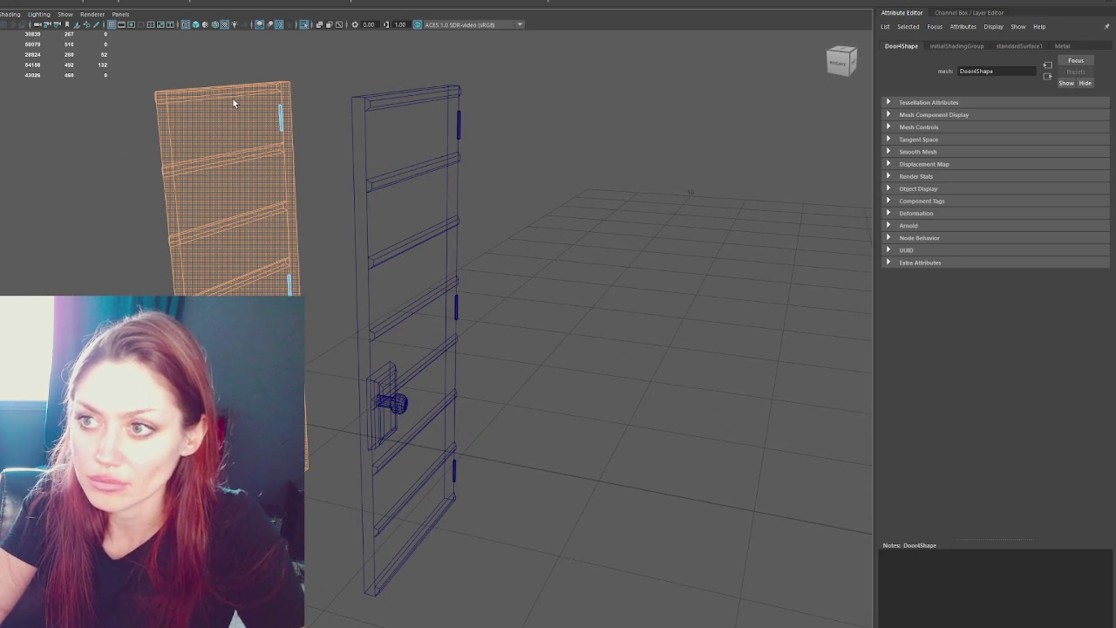
{"action": "left_click_drag", "start_coordinate": [307, 122], "coordinate": [307, 125]}
{"action": "left_click", "coordinate": [312, 187]}
{"action": "left_click", "coordinate": [239, 174]}
{"action": "key", "text": "F8"}
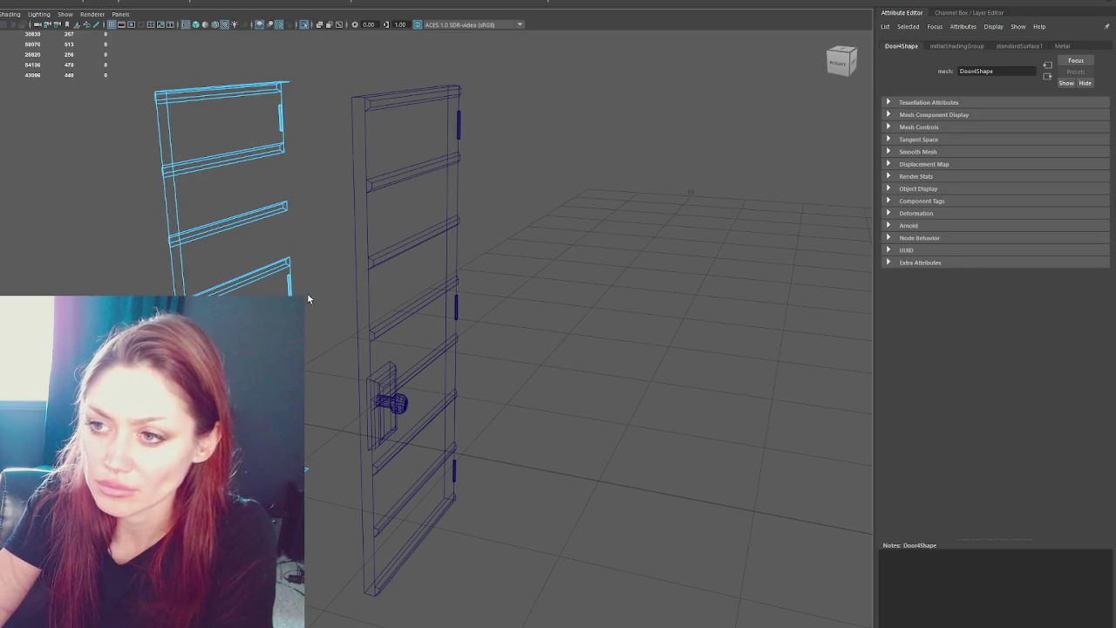
{"action": "key", "text": "Delete"}
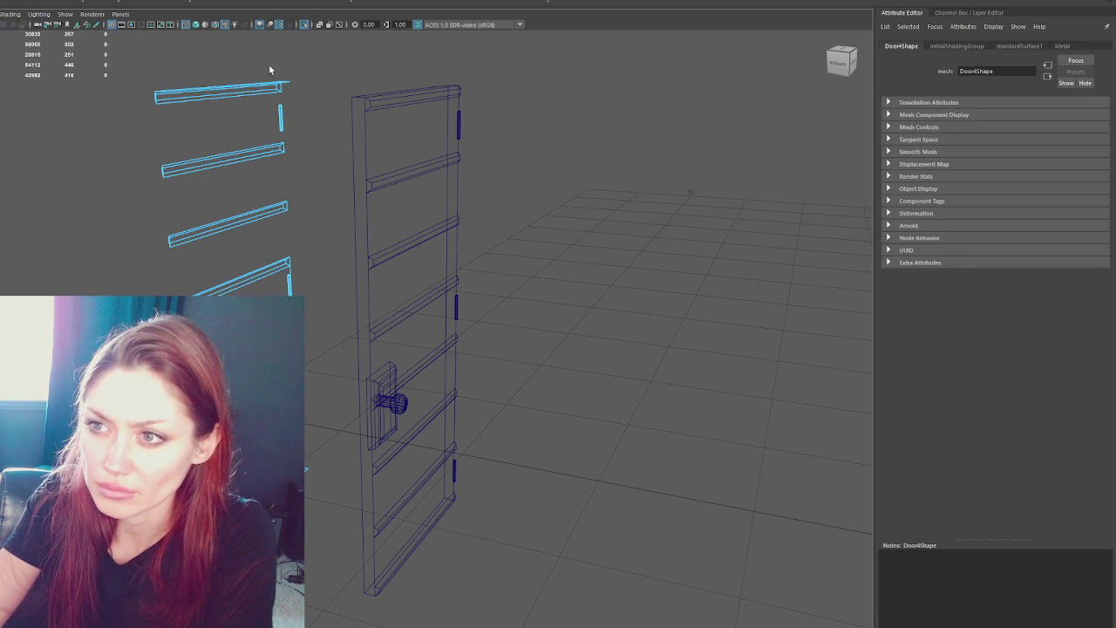
Delete the top-rail face and small leftover pieces, then show textured shading.
{"action": "left_click", "coordinate": [290, 86]}
{"action": "key", "text": "Delete"}
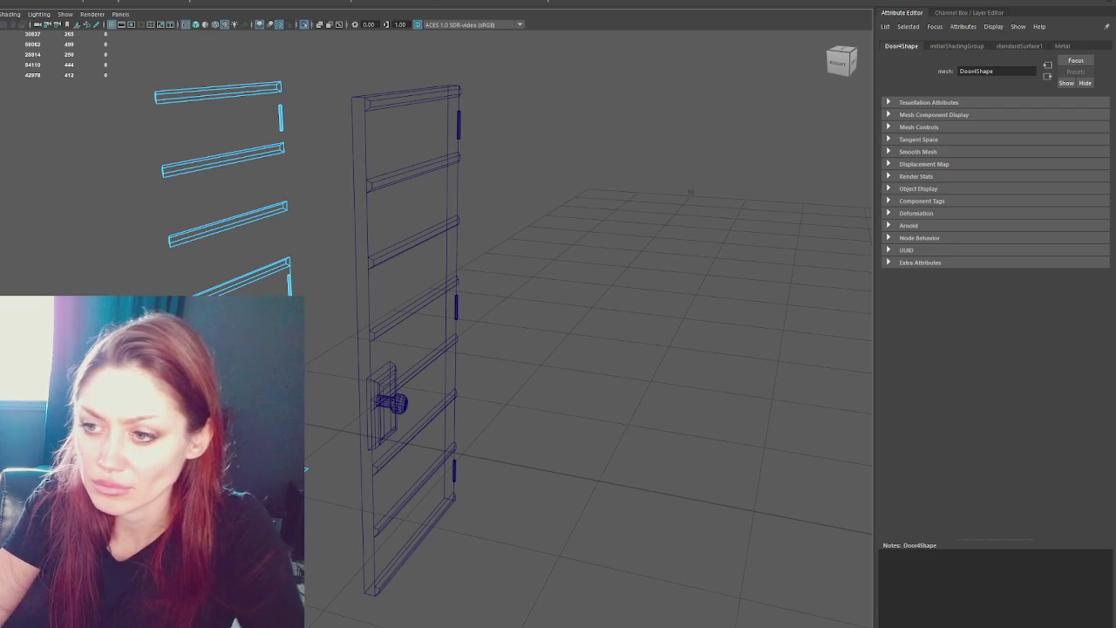
{"action": "key", "text": "Delete"}
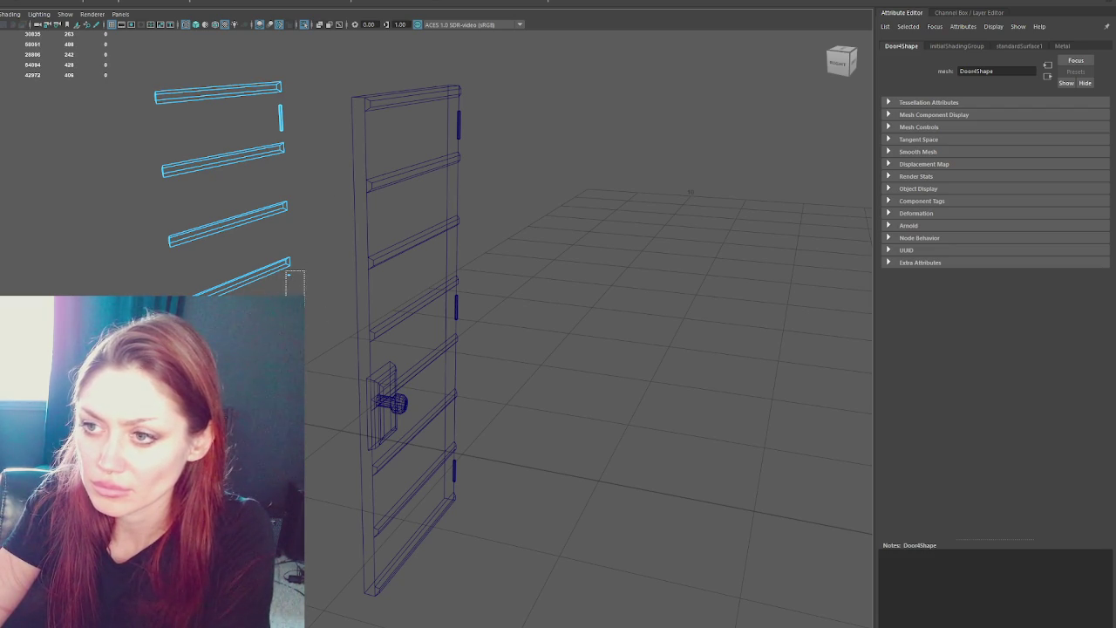
{"action": "left_click_drag", "start_coordinate": [273, 129], "coordinate": [271, 133]}
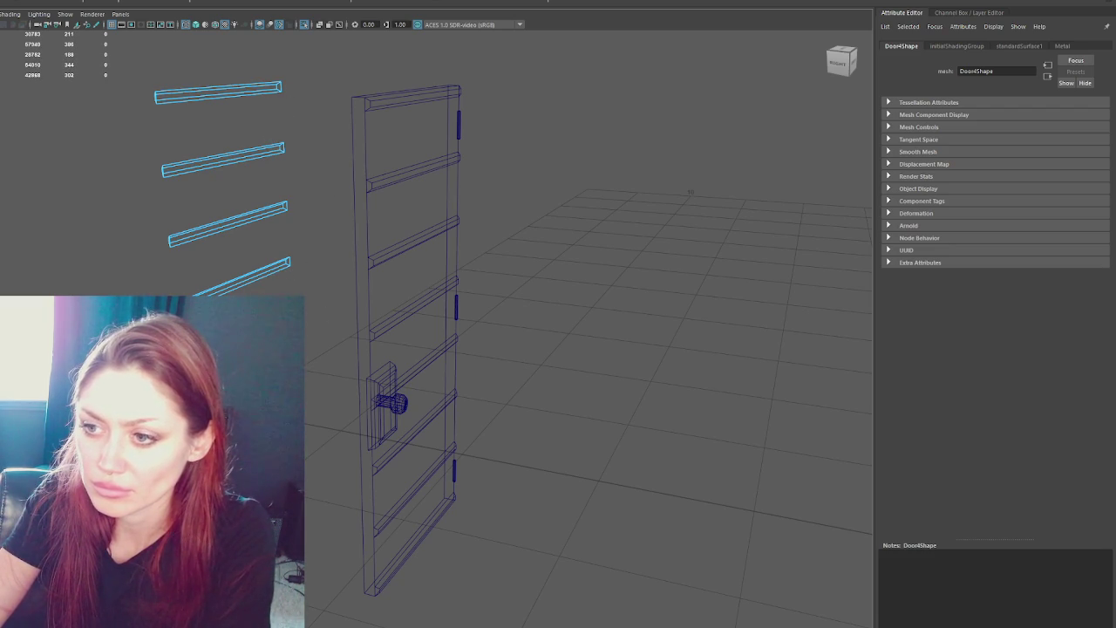
{"action": "left_click_drag", "start_coordinate": [312, 428], "coordinate": [310, 429]}
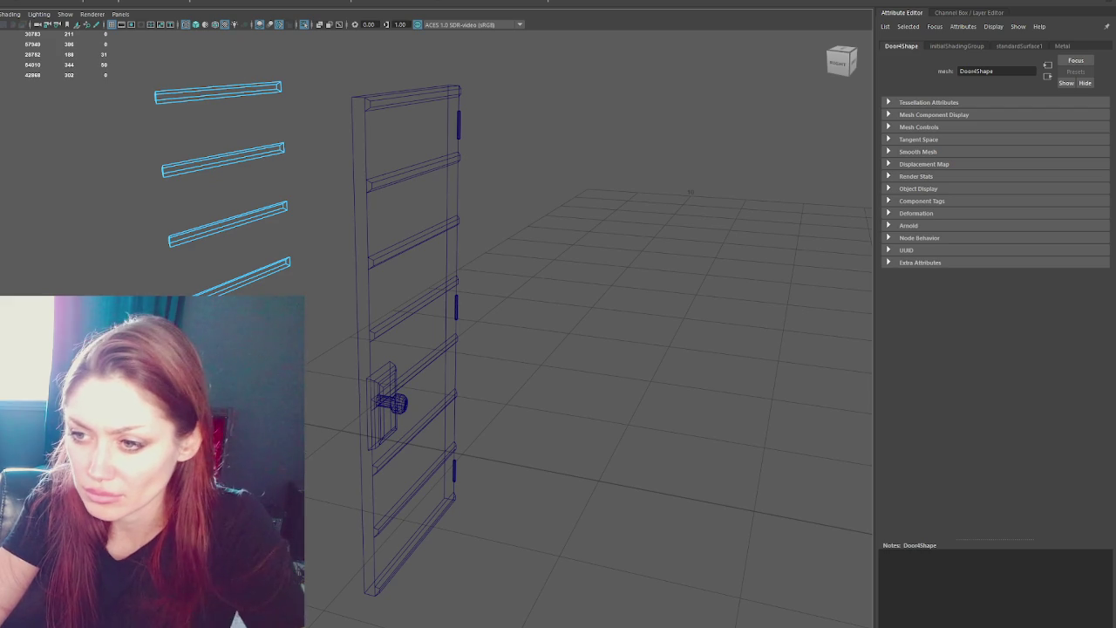
{"action": "right_click", "coordinate": [61, 144]}
{"action": "key", "text": "6"}
{"action": "left_click", "coordinate": [234, 280]}
{"action": "mouse_move", "coordinate": [233, 281]}
{"action": "left_mouse_down", "text": "alt"}
{"action": "mouse_move", "coordinate": [334, 300]}
{"action": "mouse_move", "coordinate": [453, 301]}
{"action": "left_mouse_up", "text": "alt"}
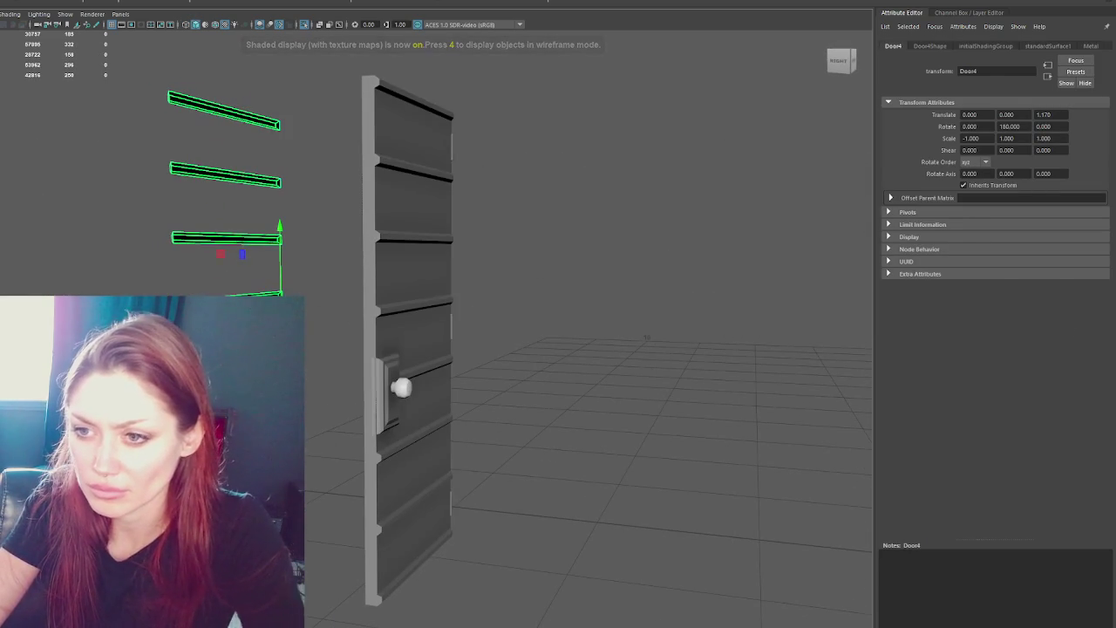
In object mode, slide the slat group onto the door's face.
{"action": "key", "text": "Down"}
{"action": "right_click", "coordinate": [109, 236]}
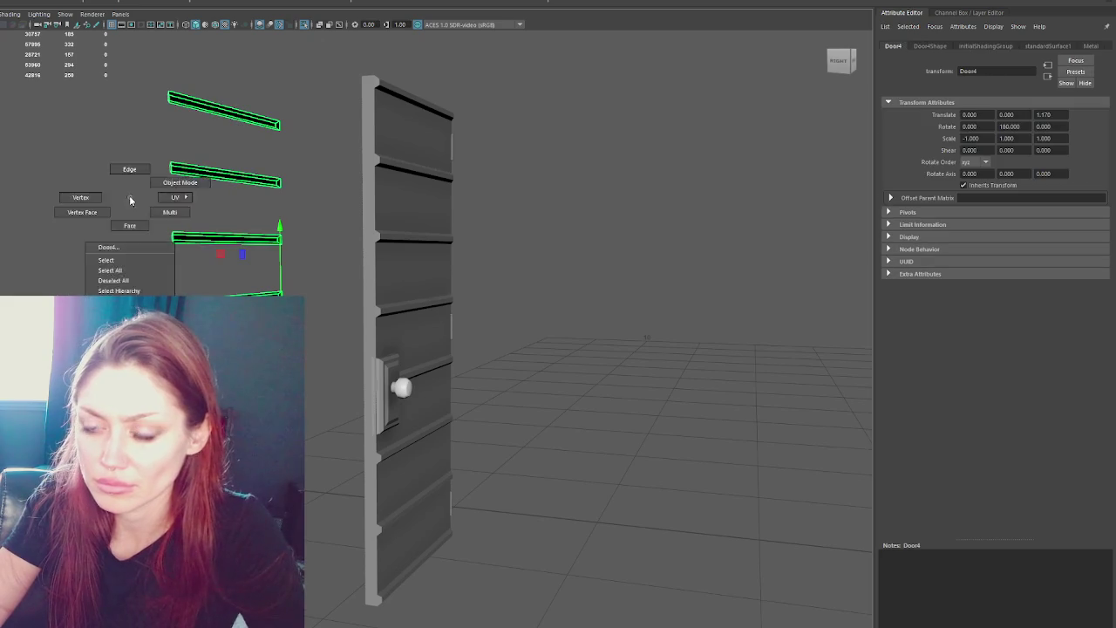
{"action": "left_click", "coordinate": [189, 209]}
{"action": "left_click", "coordinate": [182, 244]}
{"action": "mouse_move", "coordinate": [149, 329]}
{"action": "left_mouse_down"}
{"action": "mouse_move", "coordinate": [320, 319]}
{"action": "mouse_move", "coordinate": [364, 330]}
{"action": "left_mouse_up"}
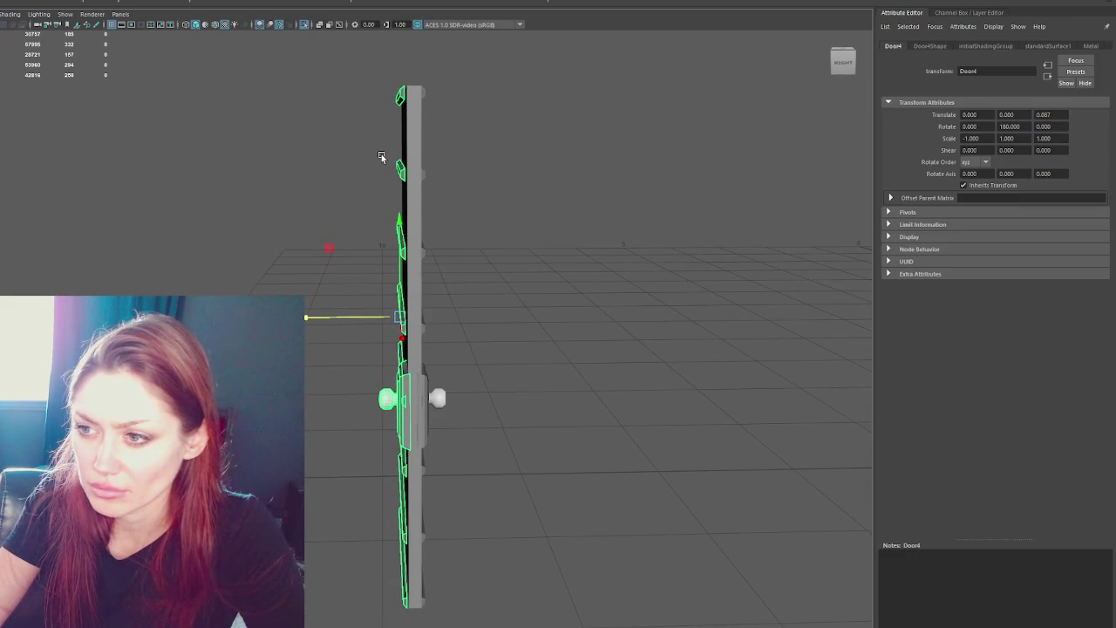
{"action": "left_click_drag", "start_coordinate": [359, 316], "coordinate": [355, 317]}
In the four-view layout, move the slats left along X until flush with the door.
{"action": "left_click", "coordinate": [408, 287]}
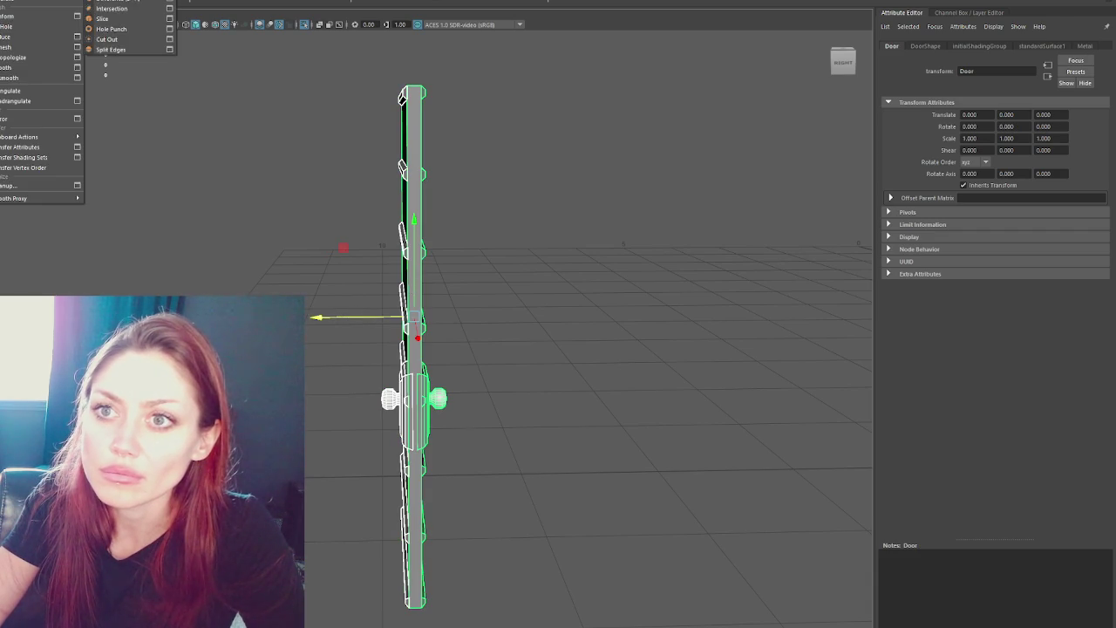
{"action": "left_click", "coordinate": [411, 416]}
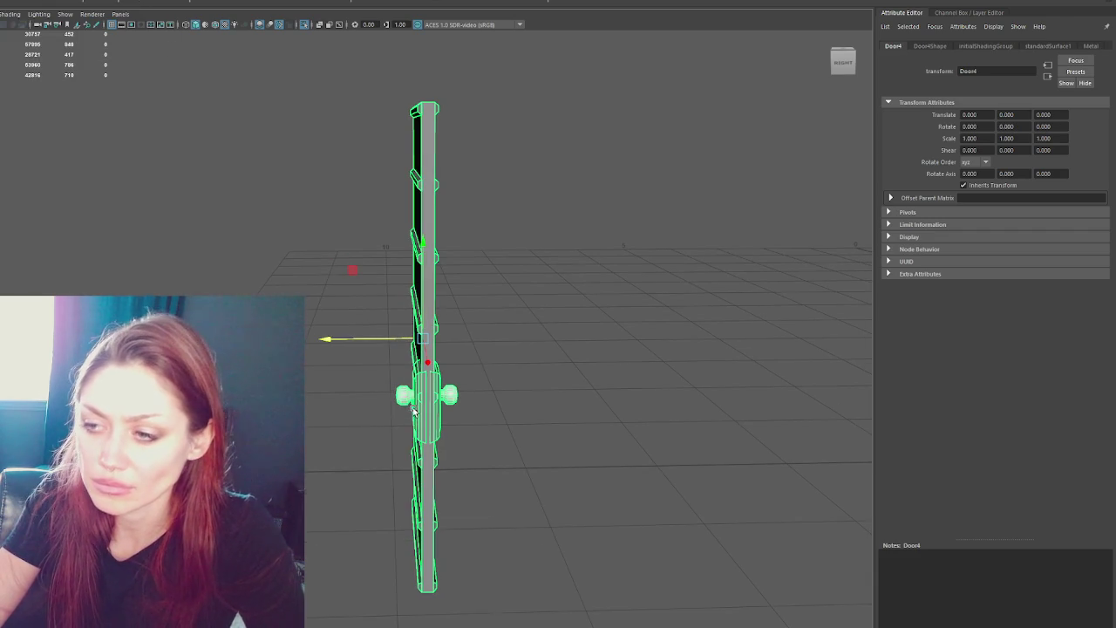
{"action": "key", "text": "space"}
{"action": "left_click_drag", "start_coordinate": [289, 180], "coordinate": [84, 178]}
{"action": "left_click_drag", "start_coordinate": [550, 169], "coordinate": [553, 168]}
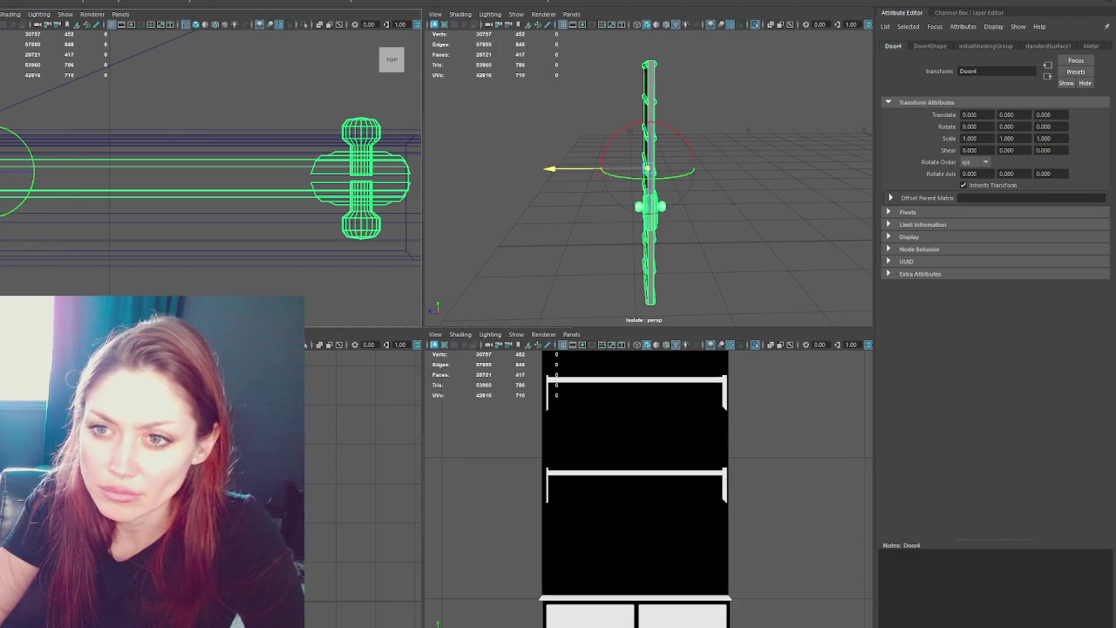
{"action": "left_click", "coordinate": [67, 169]}
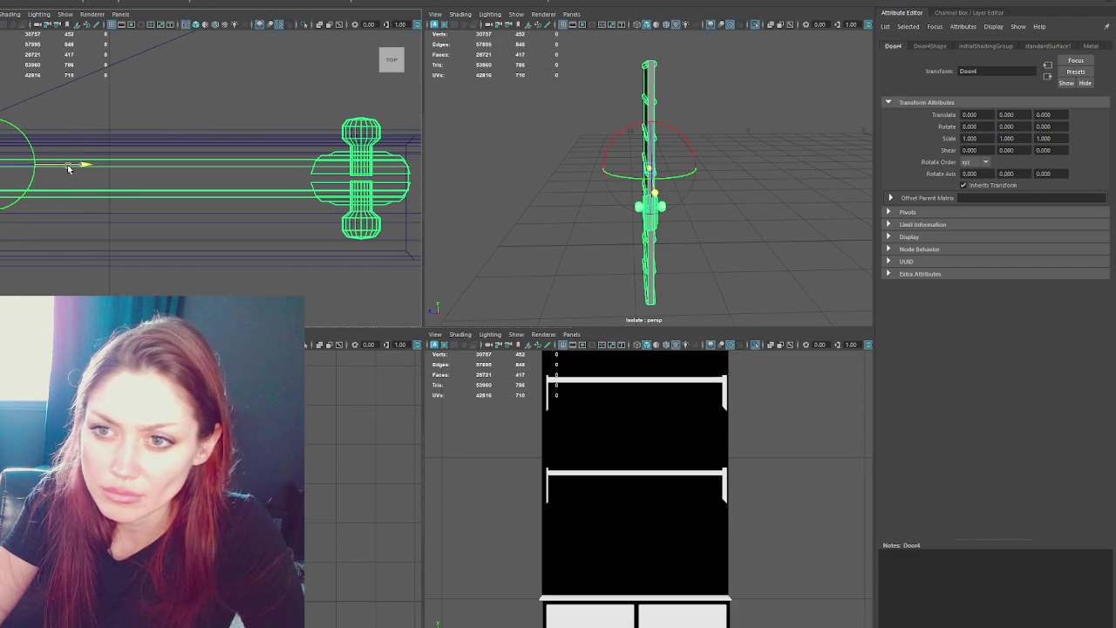
Return to a full perspective view facing the door front, nothing selected.
{"action": "key", "text": "space"}
{"action": "left_click_drag", "start_coordinate": [421, 220], "coordinate": [586, 236]}
{"action": "left_click", "coordinate": [615, 207]}
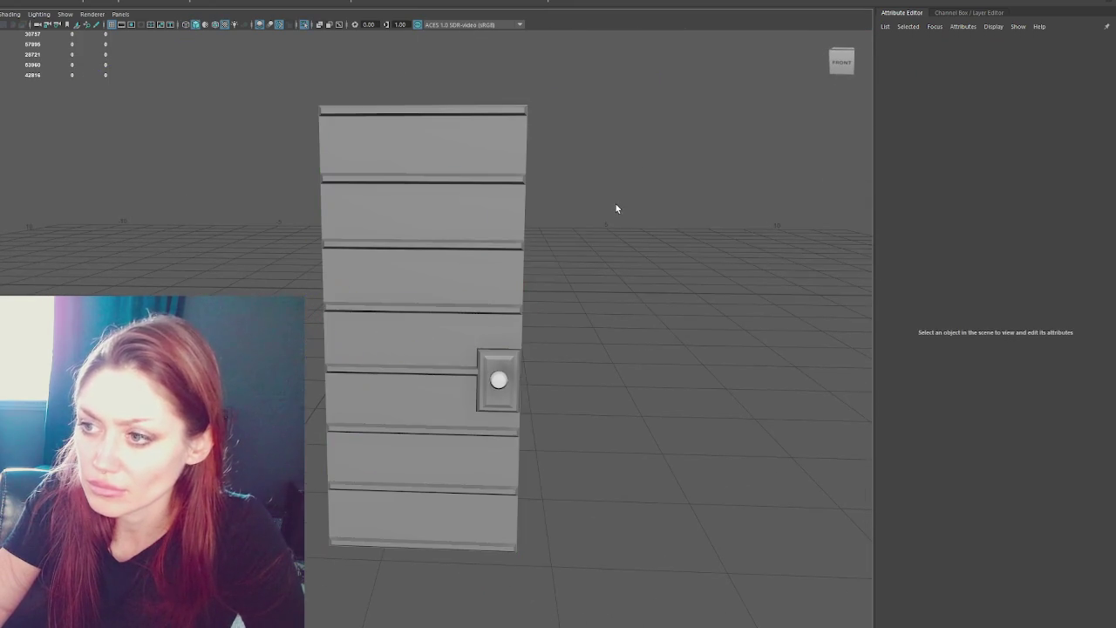
With lit shading on, rename the door group Door4 to Door.
{"action": "key", "text": "7"}
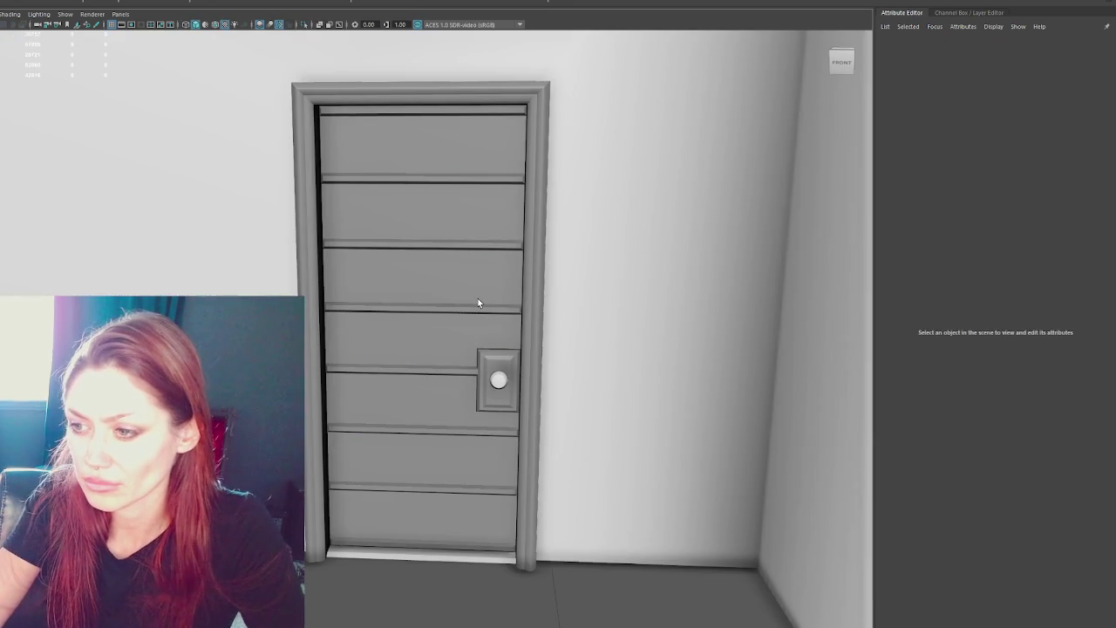
{"action": "left_click", "coordinate": [478, 302]}
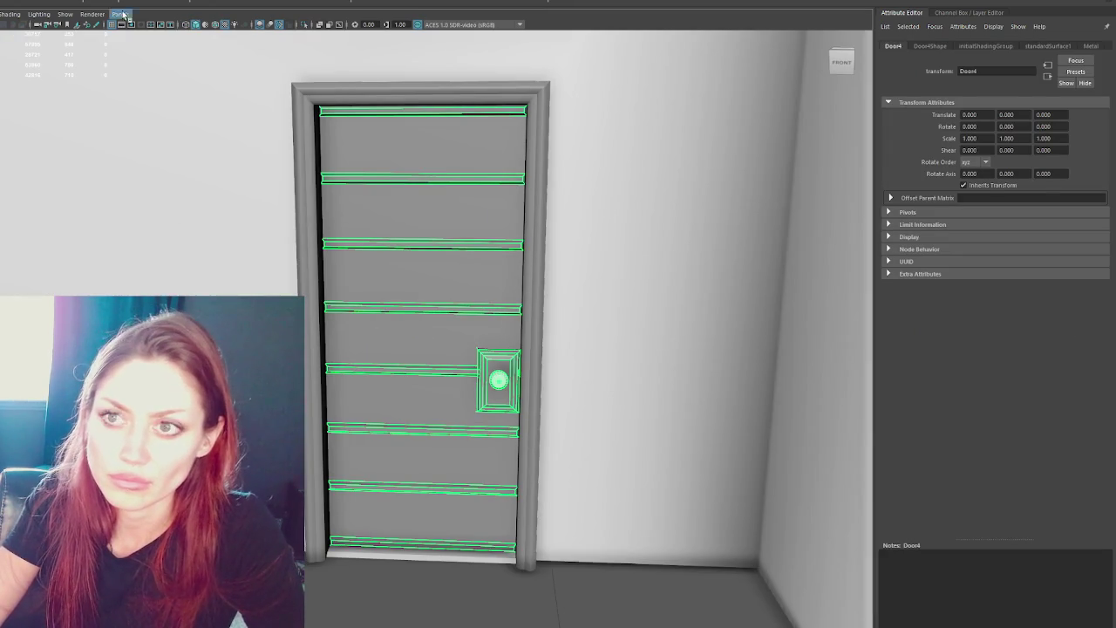
{"action": "key", "text": "w"}
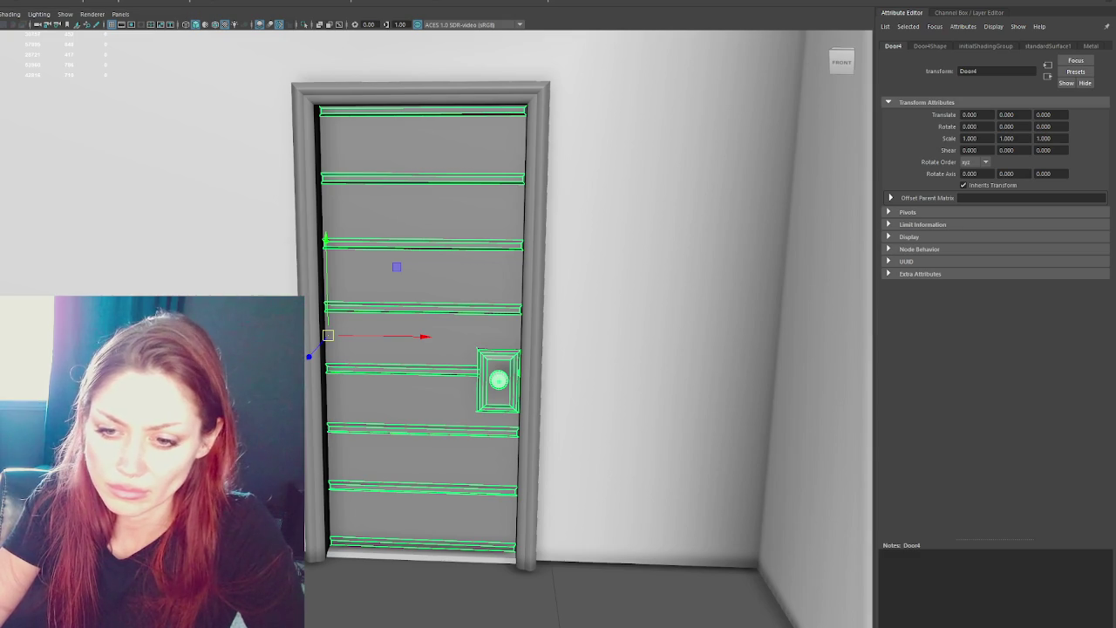
{"action": "key", "text": "BackSpace"}
{"action": "key", "text": "Return"}
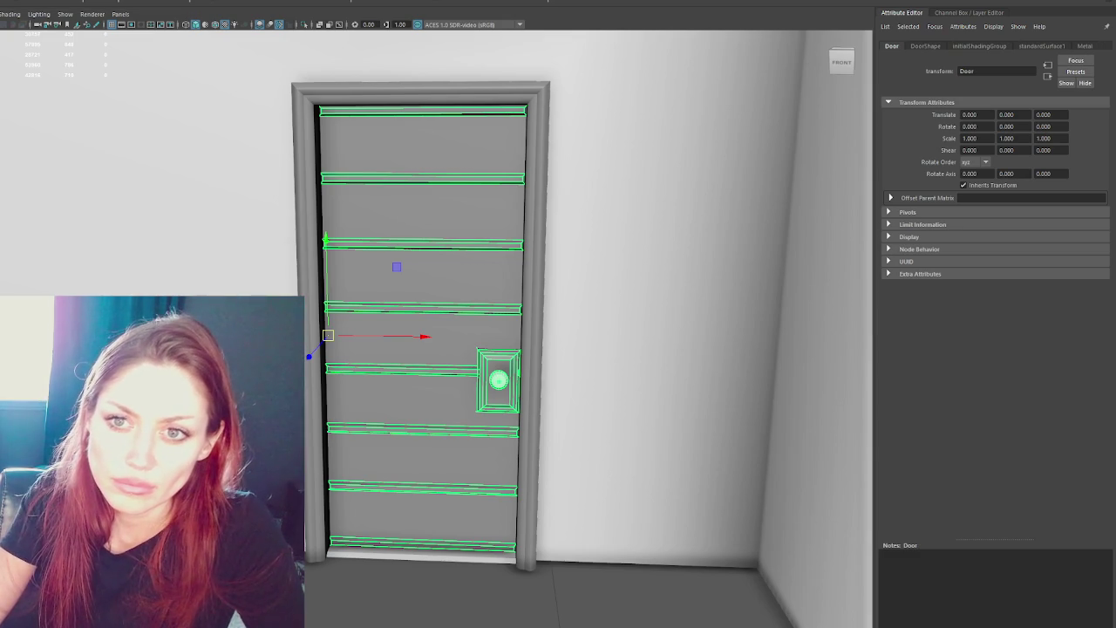
Export the Apothecary group as Apothecary.fbx, confirming replacement of the existing file.
{"action": "left_click", "coordinate": [532, 261]}
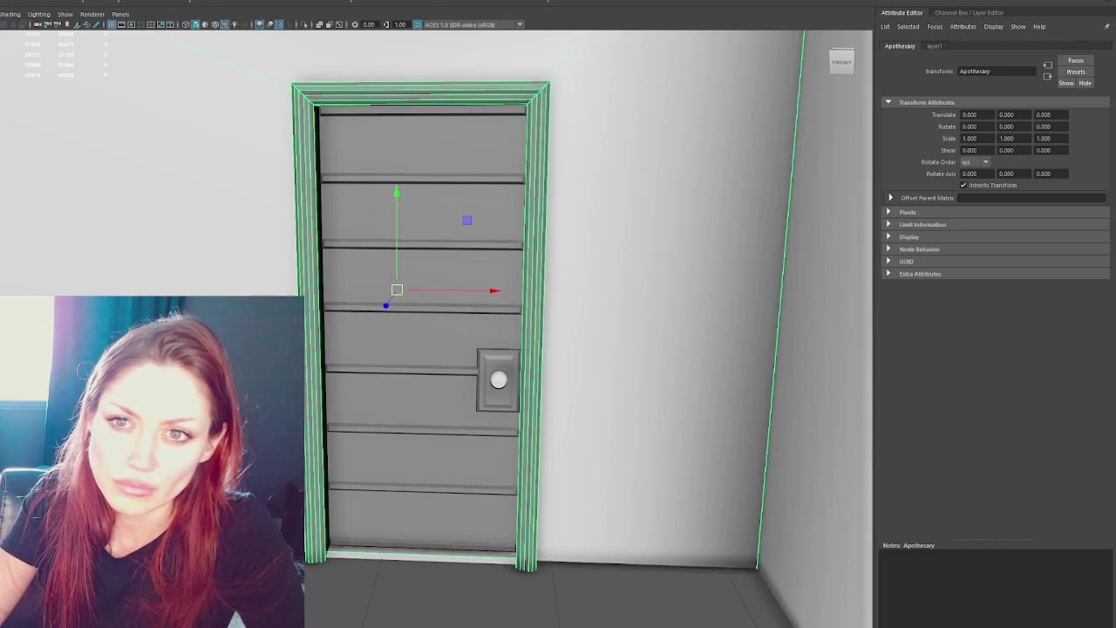
{"action": "double_click", "coordinate": [83, 157]}
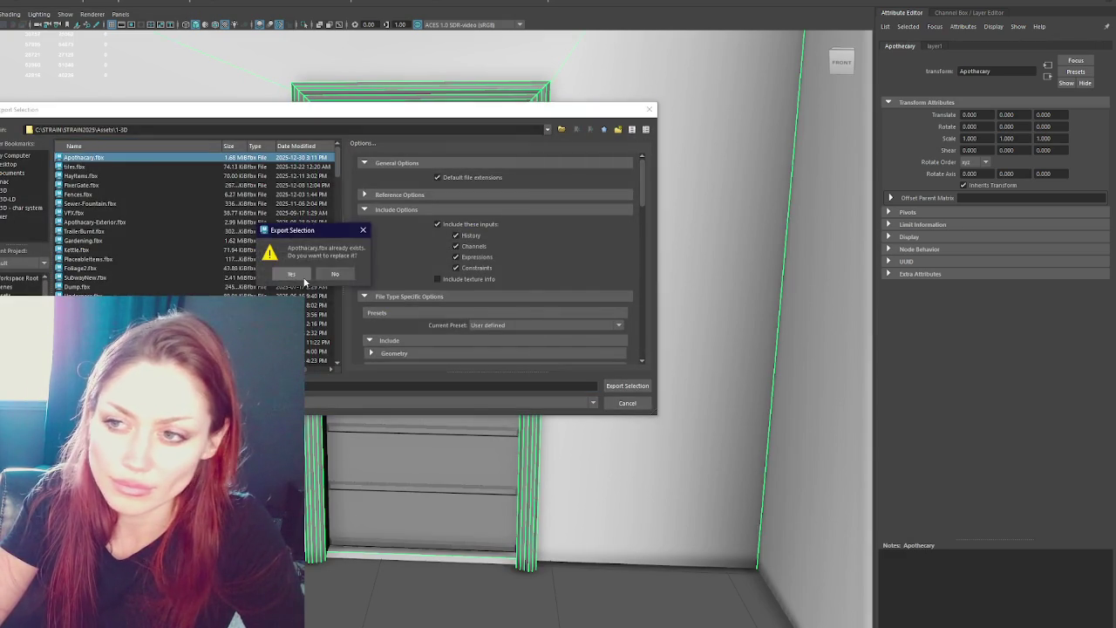
{"action": "left_click", "coordinate": [301, 277]}
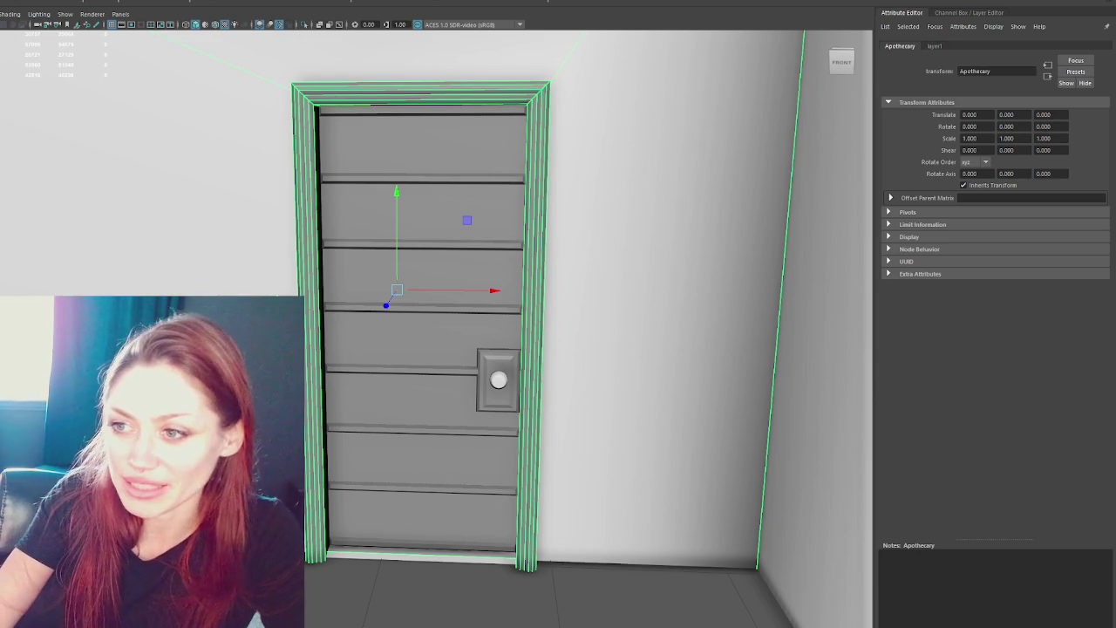
{"action": "left_click", "coordinate": [446, 366]}
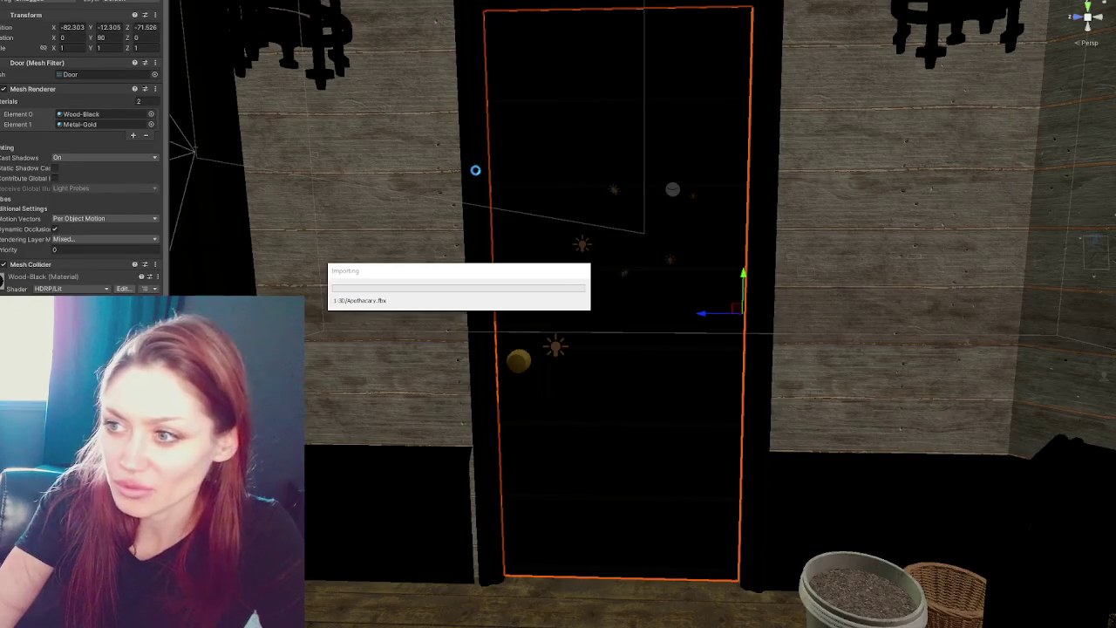
Frame the door object and search the Select Mesh list for 'door'.
{"action": "mouse_move", "coordinate": [473, 171]}
{"action": "left_mouse_down"}
{"action": "mouse_move", "coordinate": [485, 277]}
{"action": "mouse_move", "coordinate": [870, 270]}
{"action": "mouse_move", "coordinate": [758, 271]}
{"action": "left_mouse_up"}
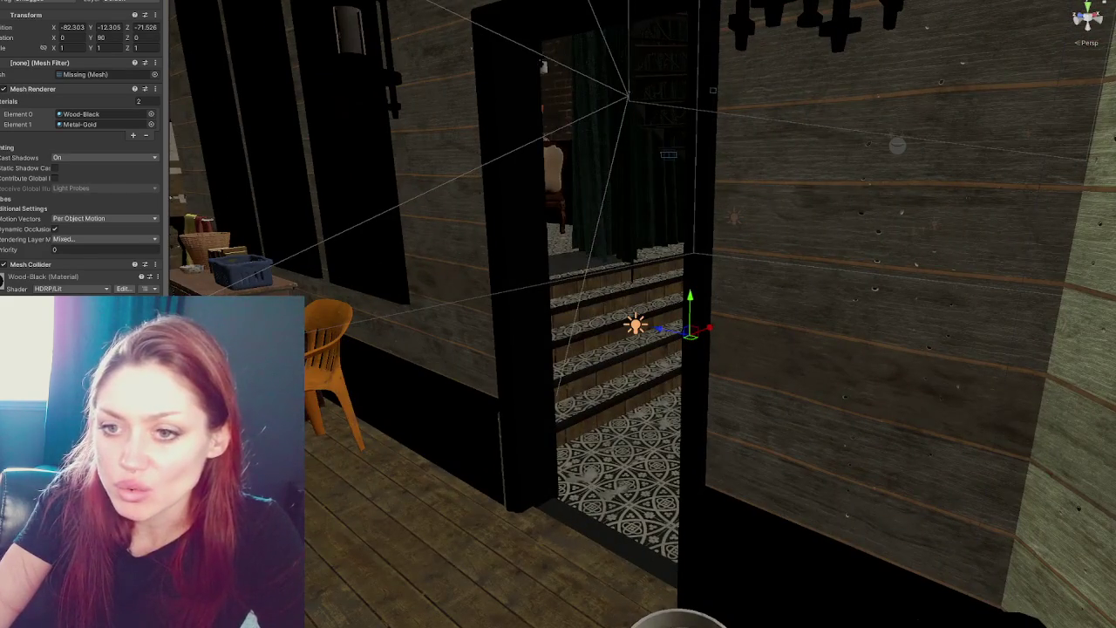
{"action": "key", "text": "f"}
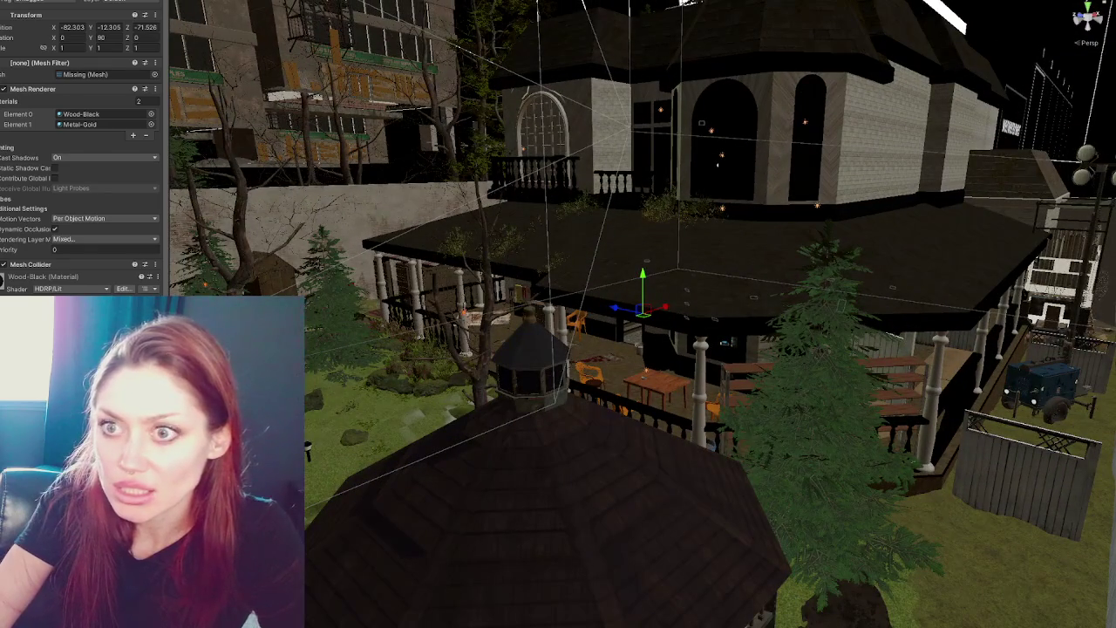
{"action": "left_click", "coordinate": [154, 74]}
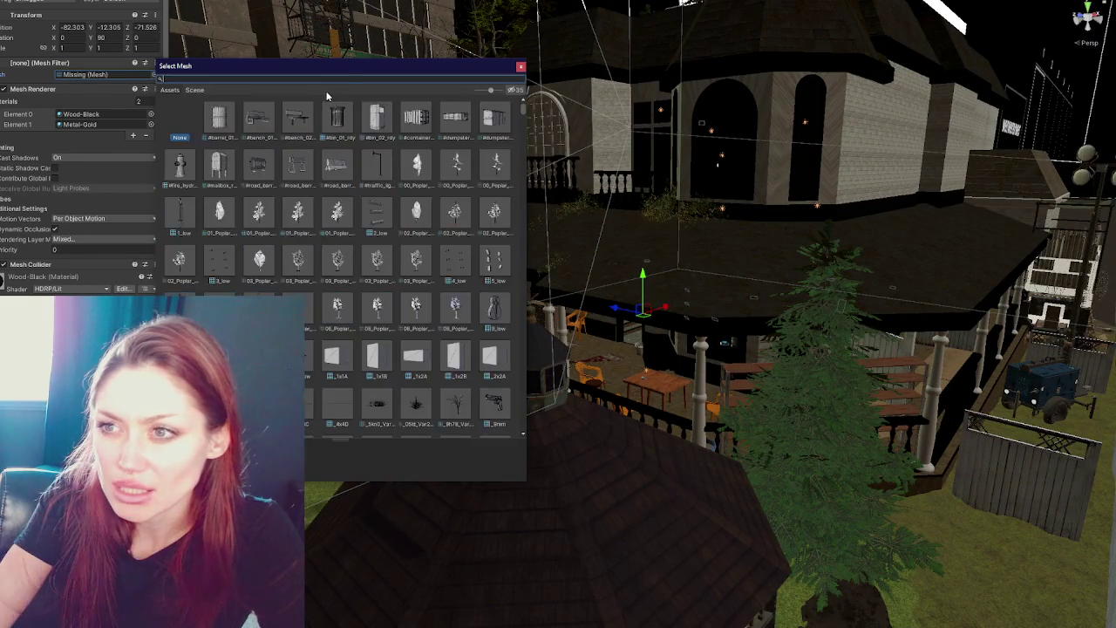
{"action": "type", "text": "door"}
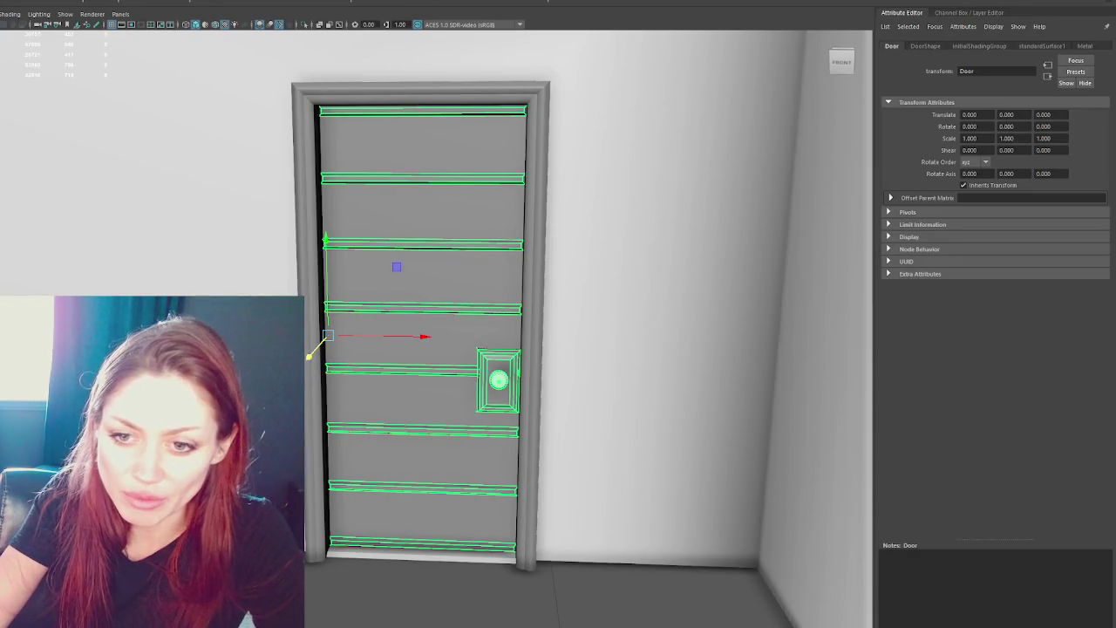
Select the whole Apothecary group and export it over Apothecary.fbx, confirming Yes.
{"action": "left_click", "coordinate": [663, 366]}
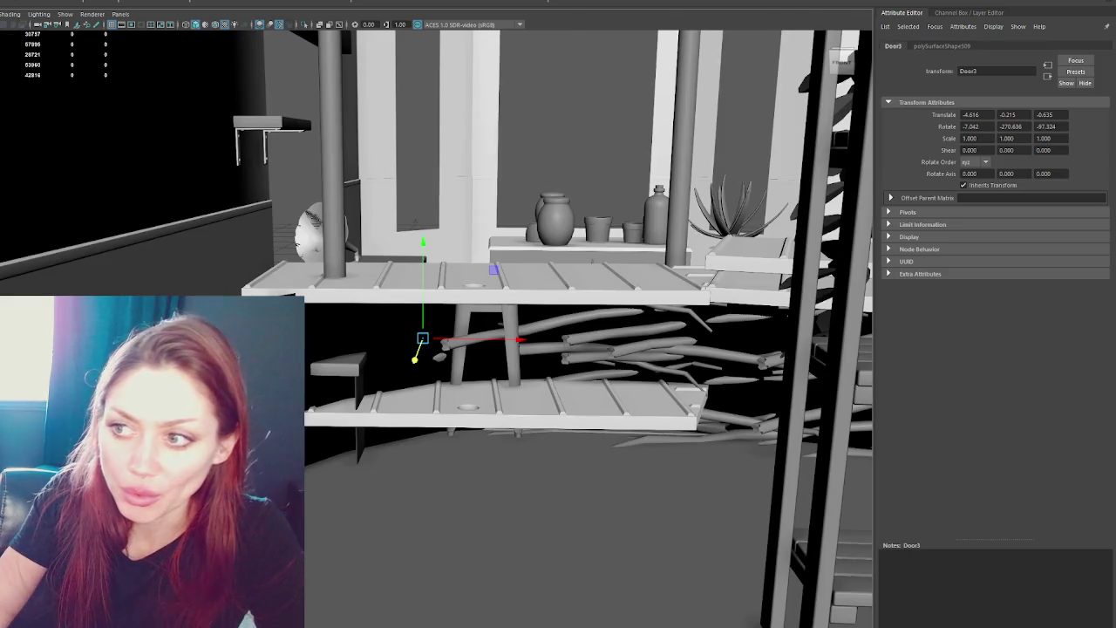
{"action": "key", "text": "Up"}
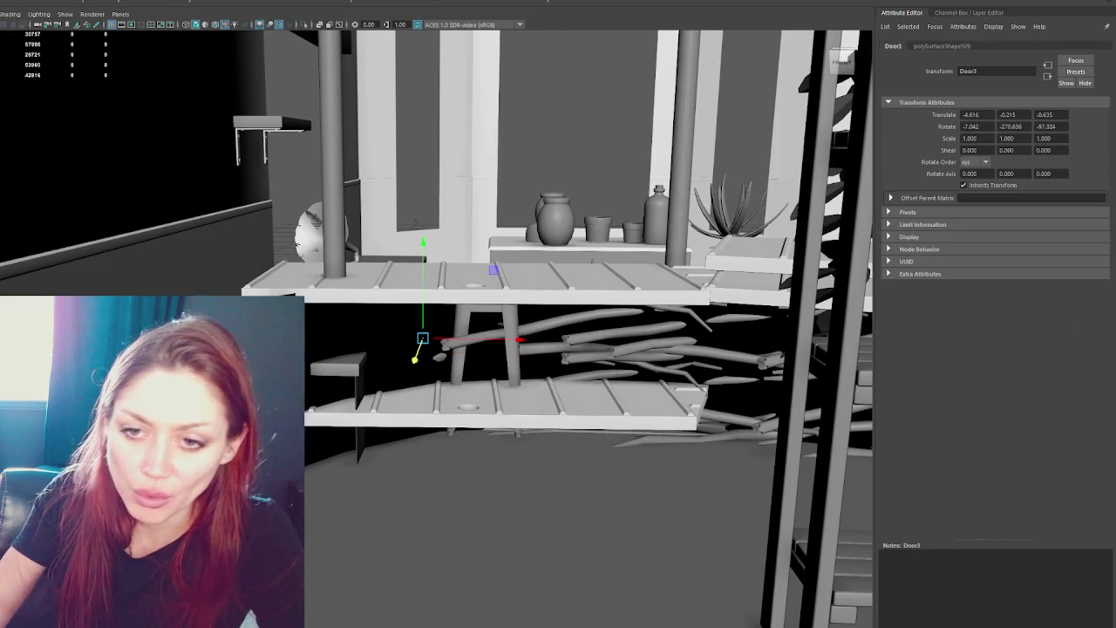
{"action": "key", "text": "Escape"}
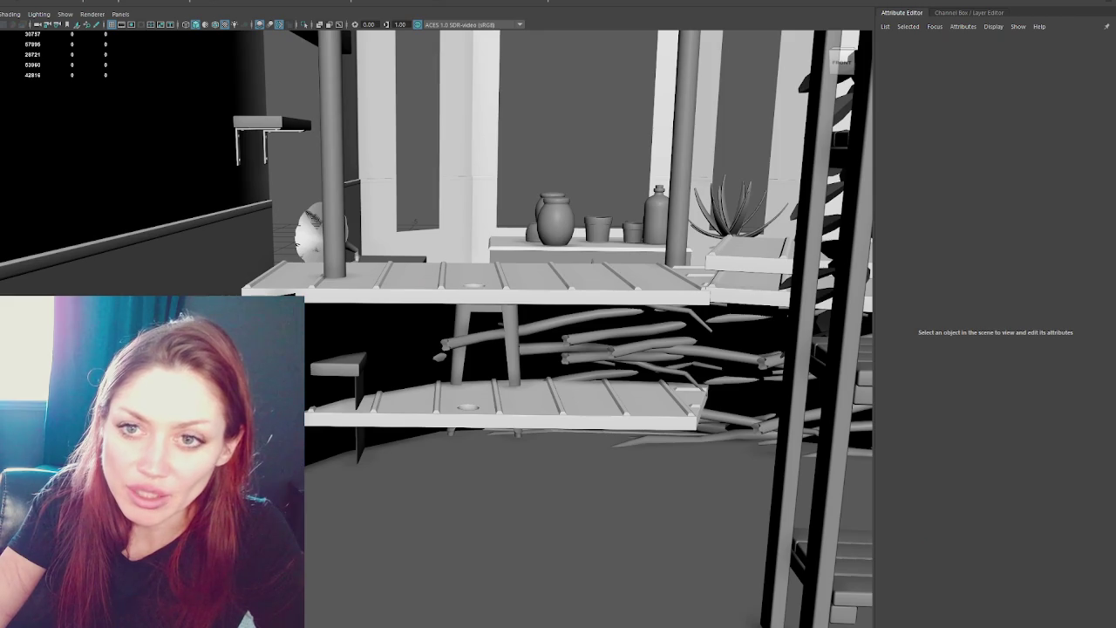
{"action": "key", "text": "ctrl+shift+a"}
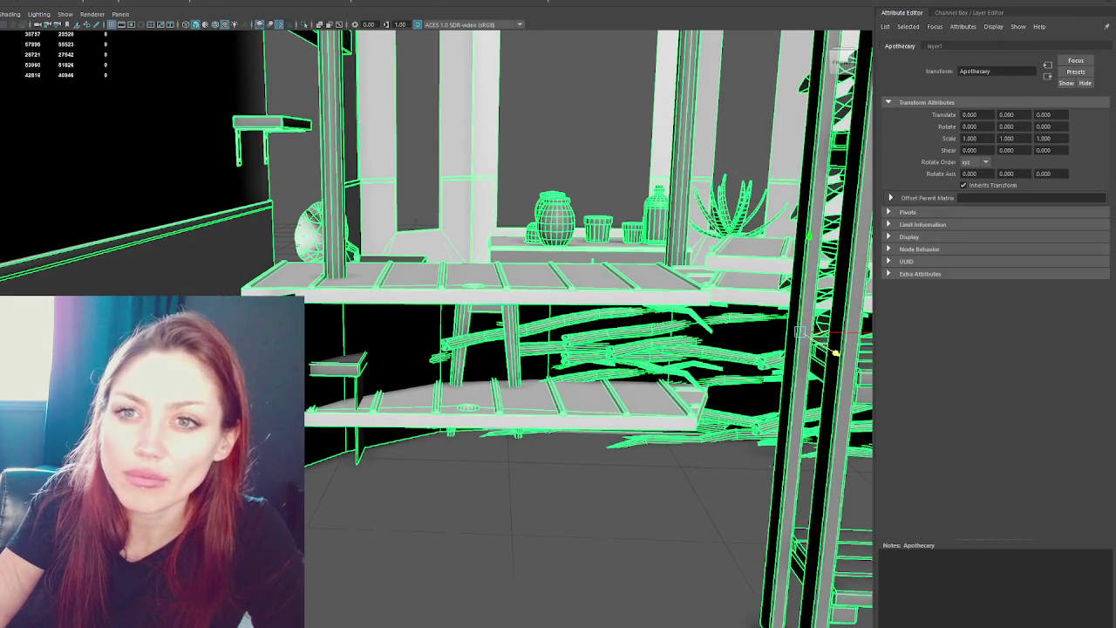
{"action": "key", "text": "ctrl+alt+e"}
{"action": "double_click", "coordinate": [87, 158]}
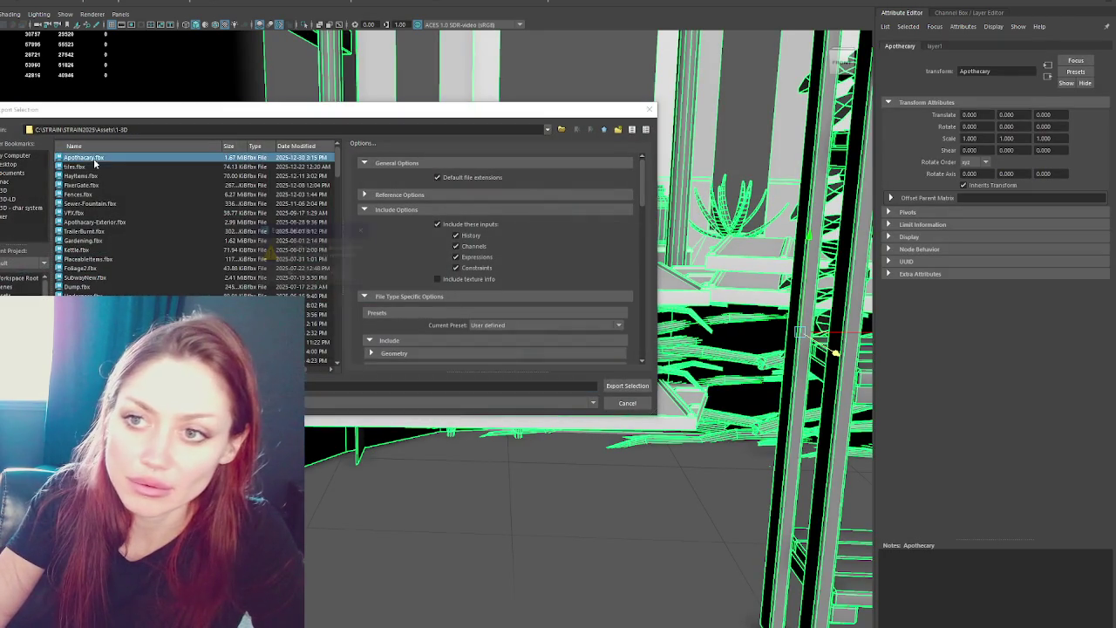
{"action": "left_click", "coordinate": [290, 272]}
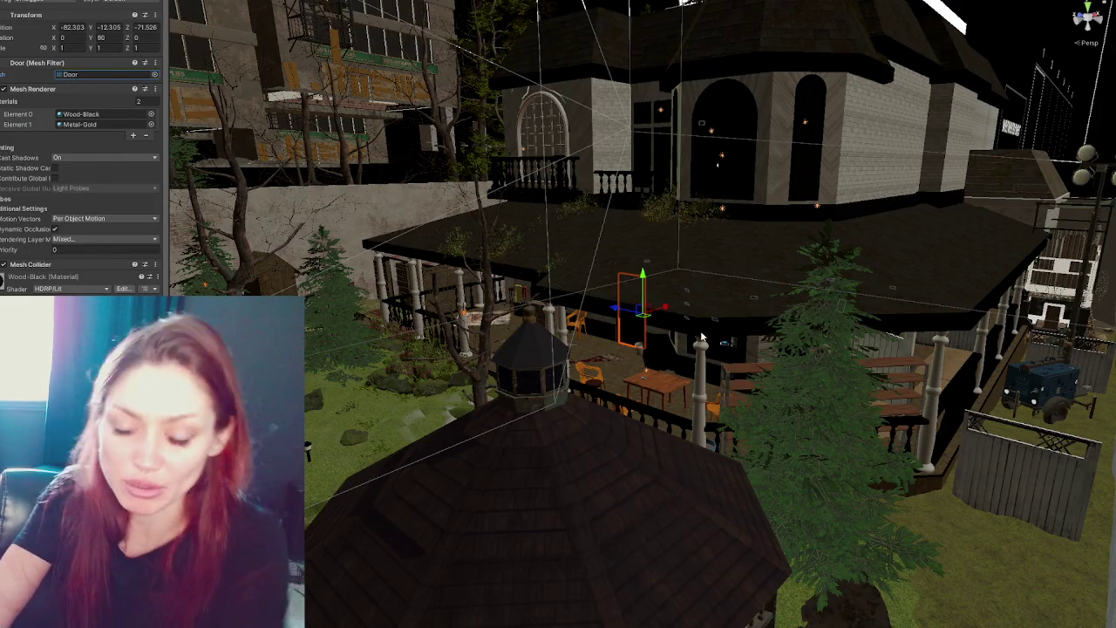
Rotate the Door 180° on Y so it faces the other way (270 instead of 90).
{"action": "left_click", "coordinate": [554, 296]}
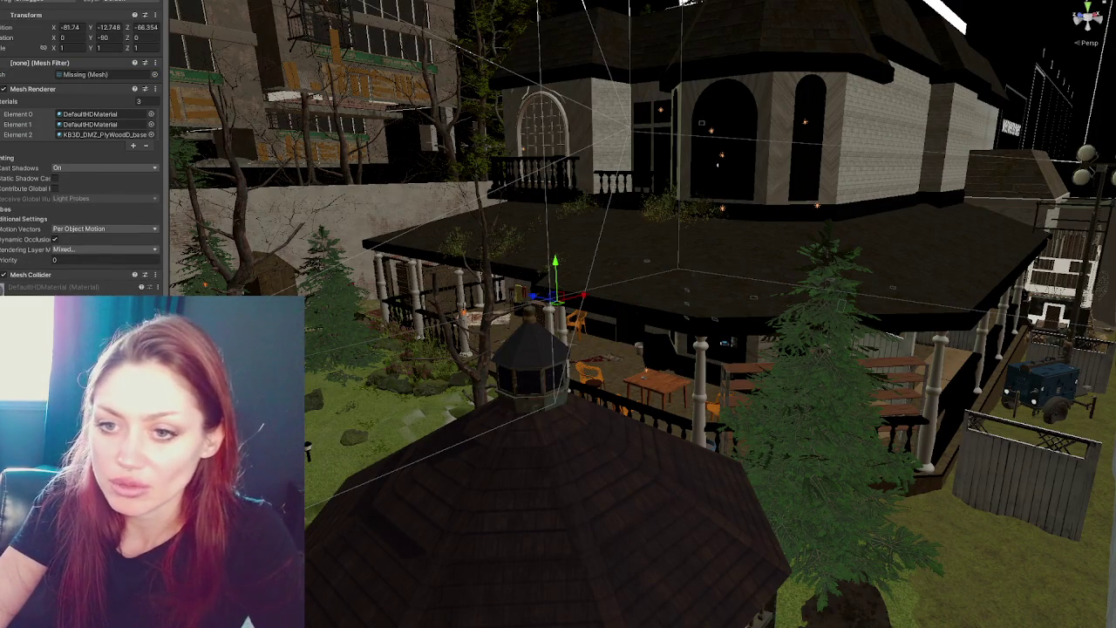
{"action": "key", "text": "f"}
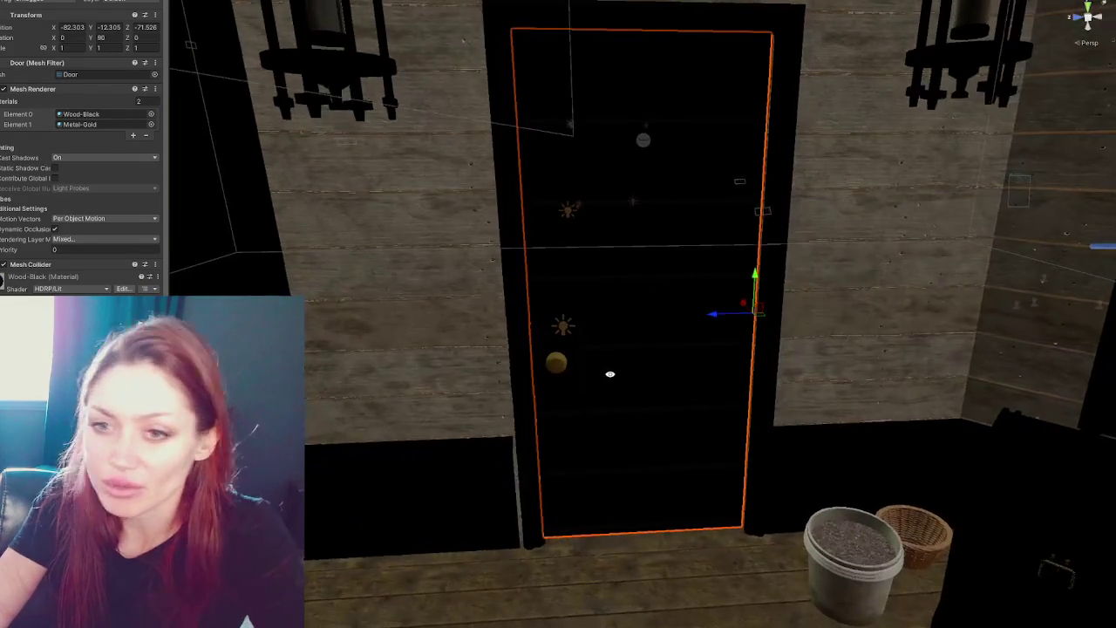
{"action": "key", "text": "e"}
{"action": "mouse_move", "coordinate": [780, 327]}
{"action": "left_mouse_down"}
{"action": "mouse_move", "coordinate": [498, 319]}
{"action": "mouse_move", "coordinate": [604, 413]}
{"action": "mouse_move", "coordinate": [663, 344]}
{"action": "mouse_move", "coordinate": [669, 352]}
{"action": "mouse_move", "coordinate": [436, 352]}
{"action": "mouse_move", "coordinate": [610, 288]}
{"action": "mouse_move", "coordinate": [715, 274]}
{"action": "mouse_move", "coordinate": [768, 282]}
{"action": "mouse_move", "coordinate": [777, 209]}
{"action": "mouse_move", "coordinate": [395, 261]}
{"action": "mouse_move", "coordinate": [428, 291]}
{"action": "mouse_move", "coordinate": [406, 232]}
{"action": "mouse_move", "coordinate": [772, 374]}
{"action": "mouse_move", "coordinate": [723, 357]}
{"action": "mouse_move", "coordinate": [369, 423]}
{"action": "mouse_move", "coordinate": [558, 309]}
{"action": "mouse_move", "coordinate": [660, 434]}
{"action": "mouse_move", "coordinate": [492, 422]}
{"action": "mouse_move", "coordinate": [541, 425]}
{"action": "left_mouse_up"}
{"action": "key", "text": "w"}
{"action": "left_click", "coordinate": [772, 374]}
Push Cabinet1 back to the far wall, raise it to floor level and slide it left.
{"action": "key", "text": "e"}
{"action": "key", "text": "w"}
{"action": "mouse_move", "coordinate": [623, 423]}
{"action": "left_mouse_down"}
{"action": "mouse_move", "coordinate": [290, 283]}
{"action": "mouse_move", "coordinate": [299, 288]}
{"action": "left_mouse_up"}
{"action": "mouse_move", "coordinate": [330, 185]}
{"action": "left_mouse_down"}
{"action": "mouse_move", "coordinate": [331, 48]}
{"action": "mouse_move", "coordinate": [339, 71]}
{"action": "left_mouse_up"}
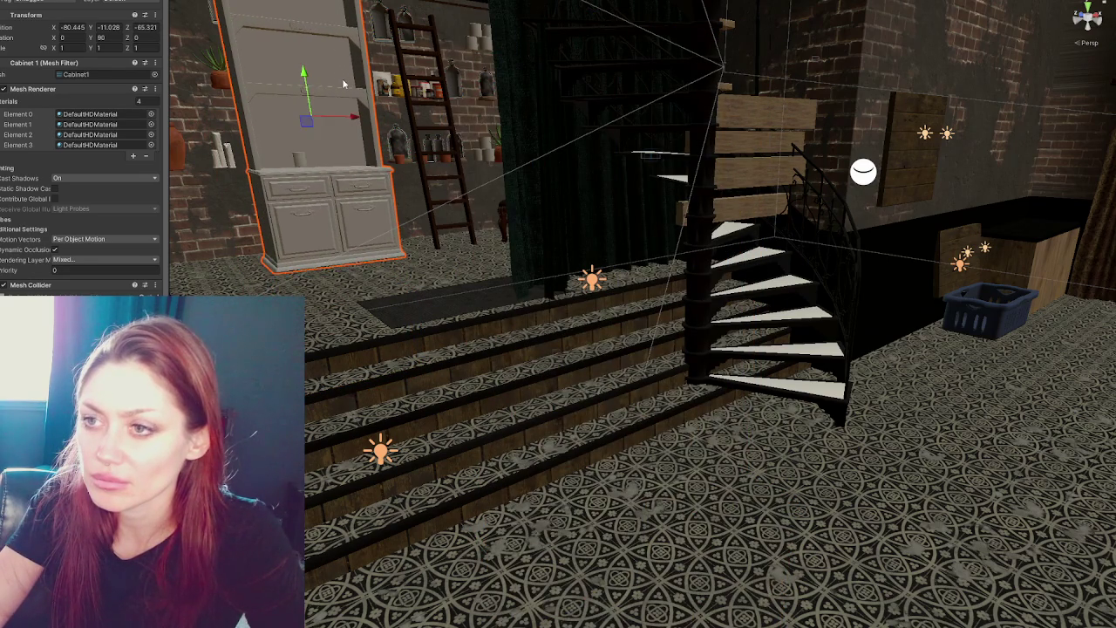
{"action": "left_click_drag", "start_coordinate": [358, 119], "coordinate": [250, 127]}
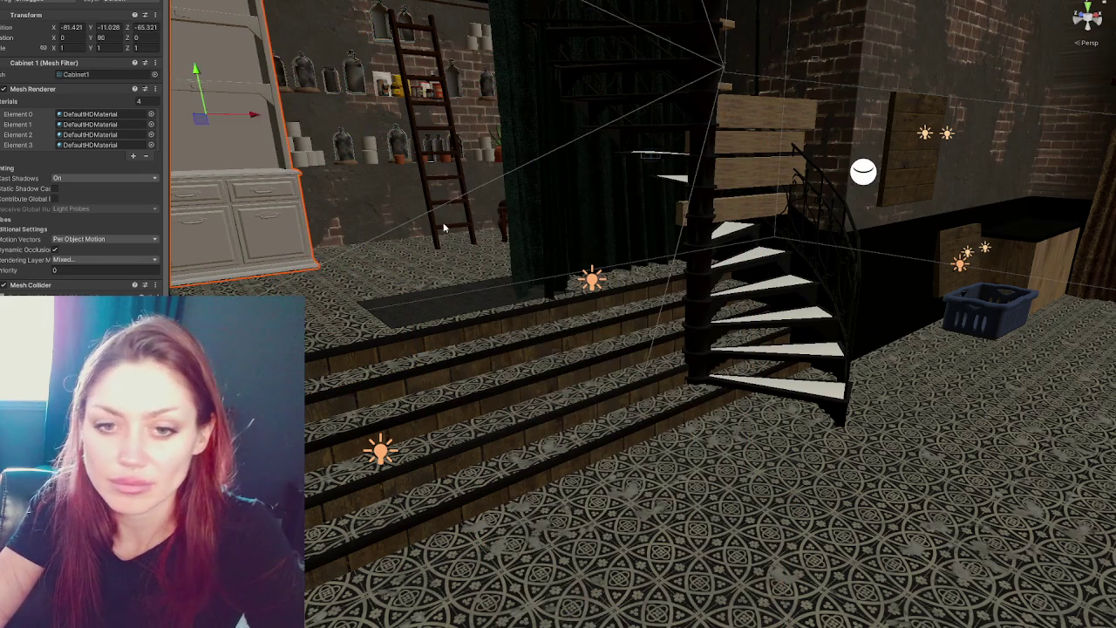
Slide Cabinet1 sideways until it sits flush beside the bottle shelves.
{"action": "key", "text": "f"}
{"action": "left_click_drag", "start_coordinate": [840, 390], "coordinate": [456, 334]}
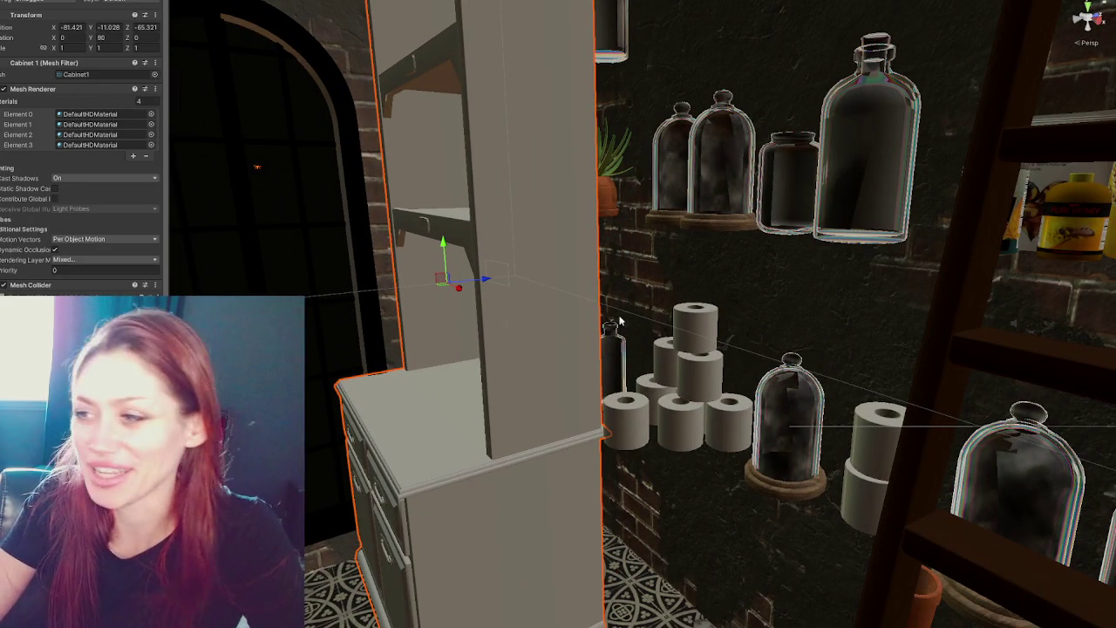
{"action": "mouse_move", "coordinate": [486, 280]}
{"action": "left_mouse_down"}
{"action": "mouse_move", "coordinate": [579, 276]}
{"action": "mouse_move", "coordinate": [798, 328]}
{"action": "mouse_move", "coordinate": [715, 218]}
{"action": "left_mouse_up"}
{"action": "left_click_drag", "start_coordinate": [526, 171], "coordinate": [525, 229]}
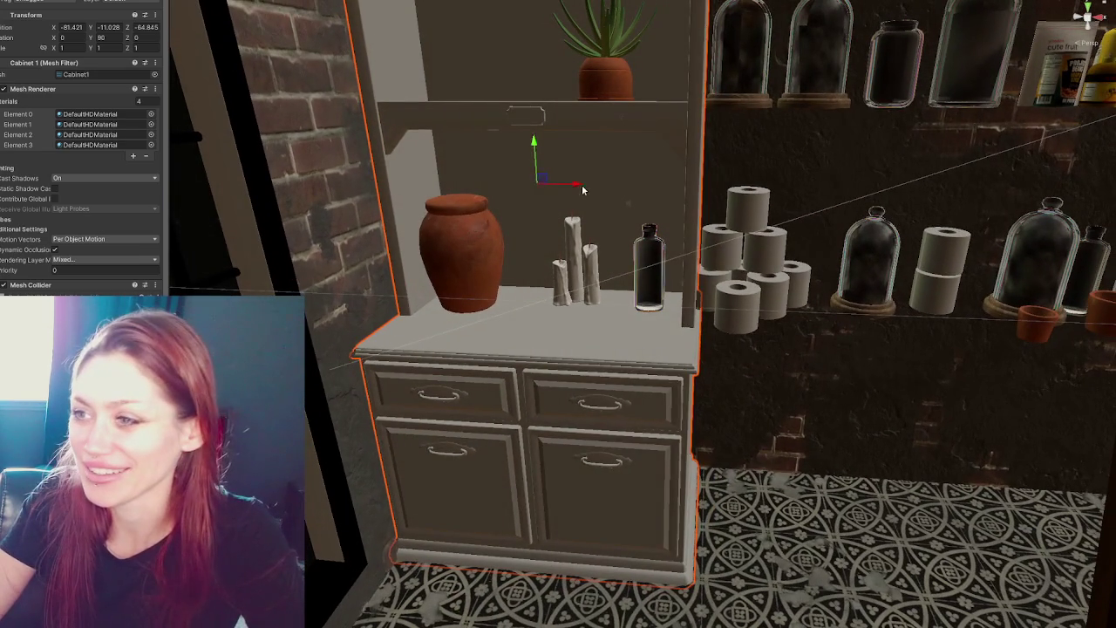
{"action": "mouse_move", "coordinate": [582, 190]}
{"action": "left_mouse_down"}
{"action": "mouse_move", "coordinate": [795, 207]}
{"action": "mouse_move", "coordinate": [686, 312]}
{"action": "mouse_move", "coordinate": [707, 300]}
{"action": "left_mouse_up"}
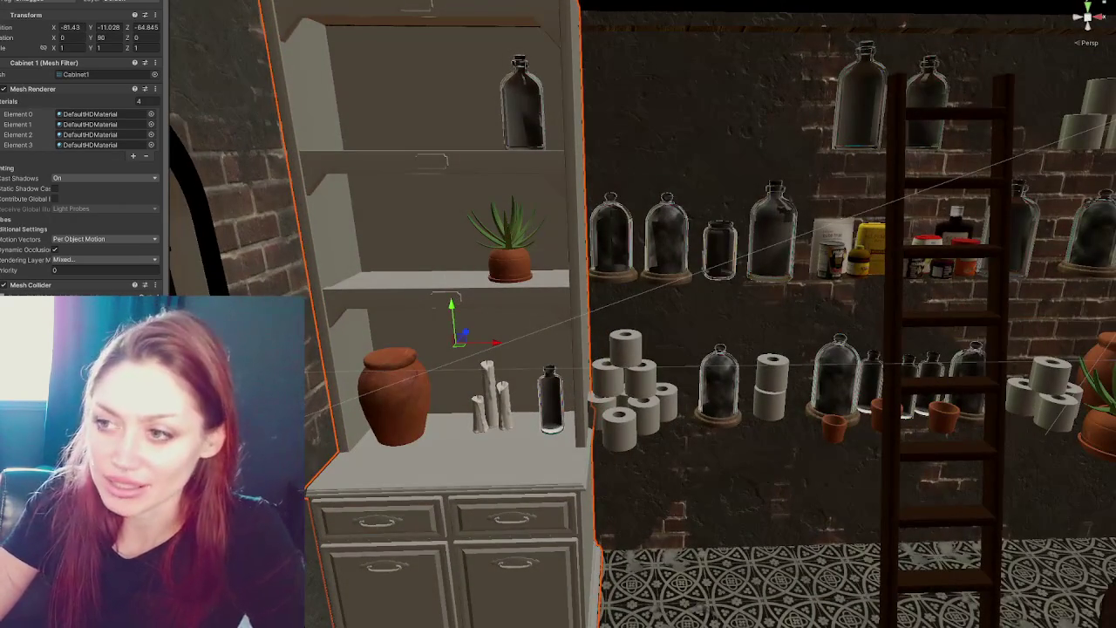
{"action": "scroll", "coordinate": [406, 365], "scroll_direction": "down", "scroll_amount": 3}
{"action": "left_click_drag", "start_coordinate": [406, 365], "coordinate": [506, 401]}
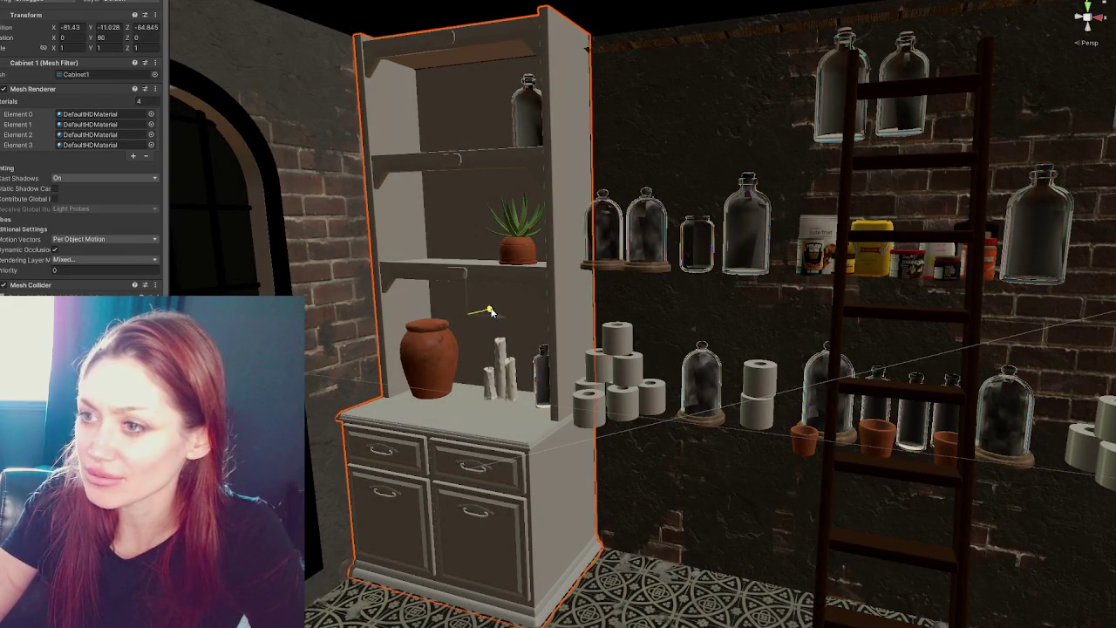
{"action": "scroll", "coordinate": [520, 297], "scroll_direction": "down", "scroll_amount": 2}
{"action": "scroll", "coordinate": [642, 295], "scroll_direction": "up", "scroll_amount": 5}
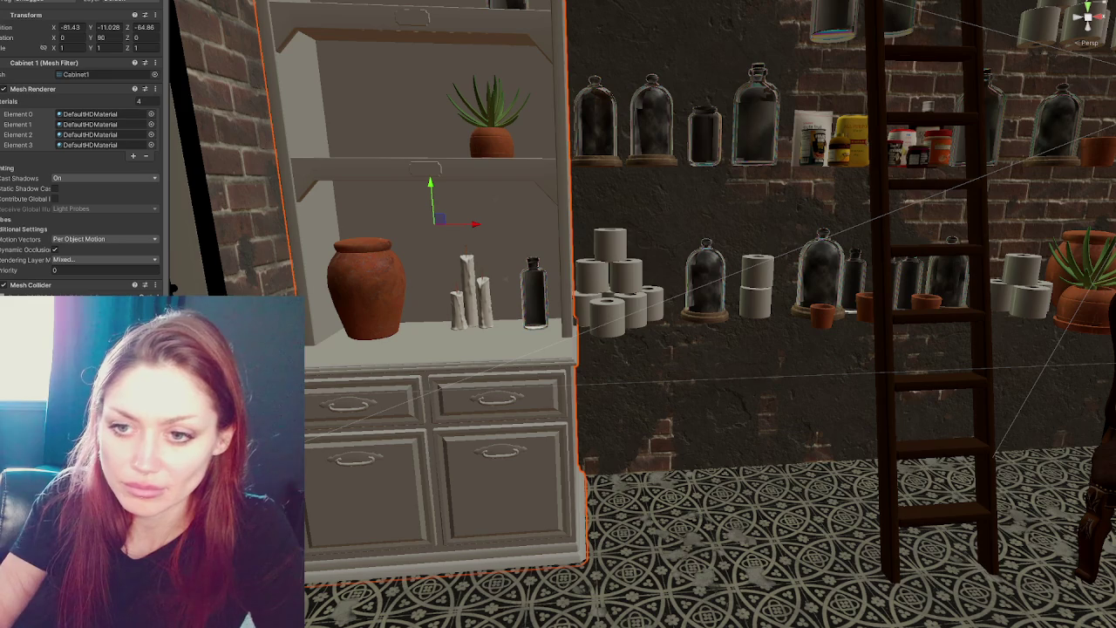
Apply FlatWoodDark to the cabinet's drawers, shelves and frame, and Metal-Gold to its handles.
{"action": "left_click_drag", "start_coordinate": [11, 621], "coordinate": [380, 458]}
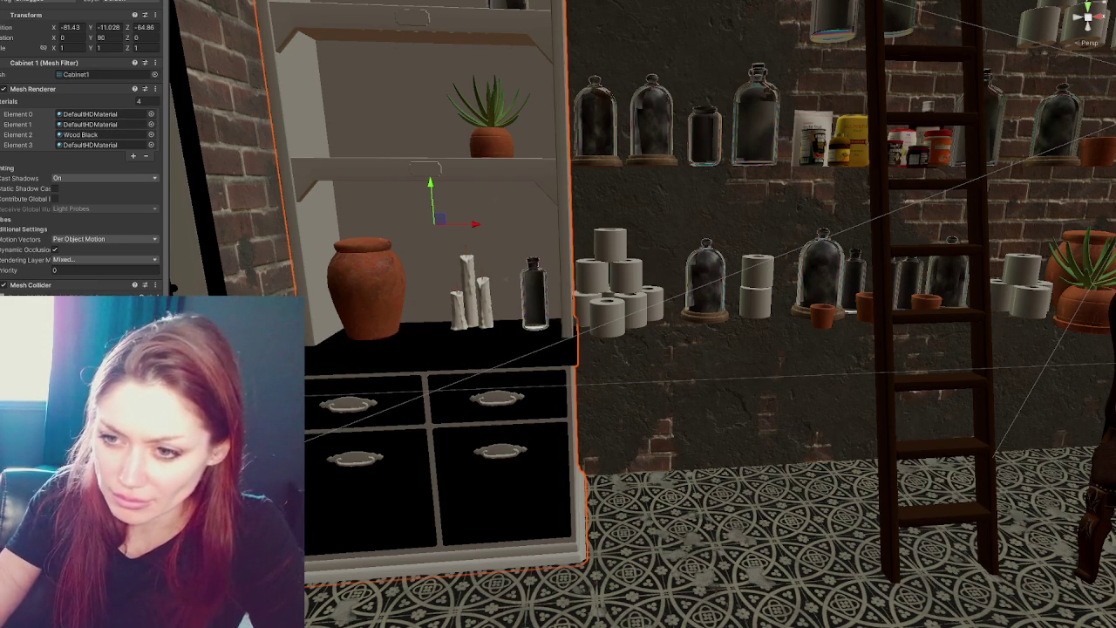
{"action": "left_click_drag", "start_coordinate": [373, 511], "coordinate": [373, 385]}
{"action": "left_click_drag", "start_coordinate": [307, 334], "coordinate": [309, 332]}
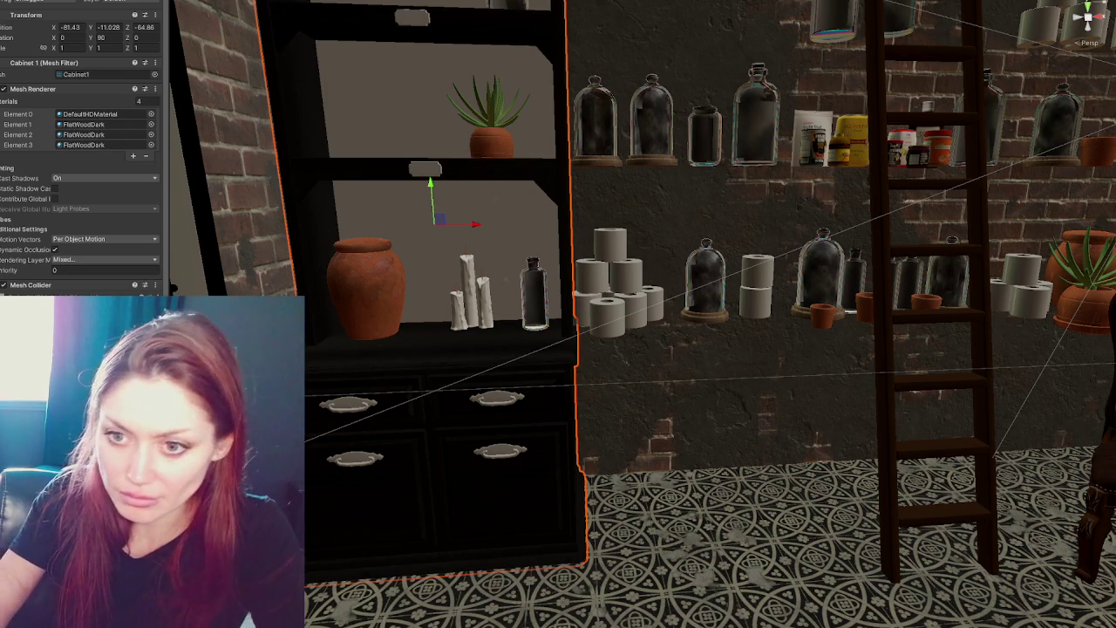
{"action": "left_click_drag", "start_coordinate": [244, 619], "coordinate": [355, 406]}
{"action": "scroll", "coordinate": [356, 405], "scroll_direction": "down", "scroll_amount": 5}
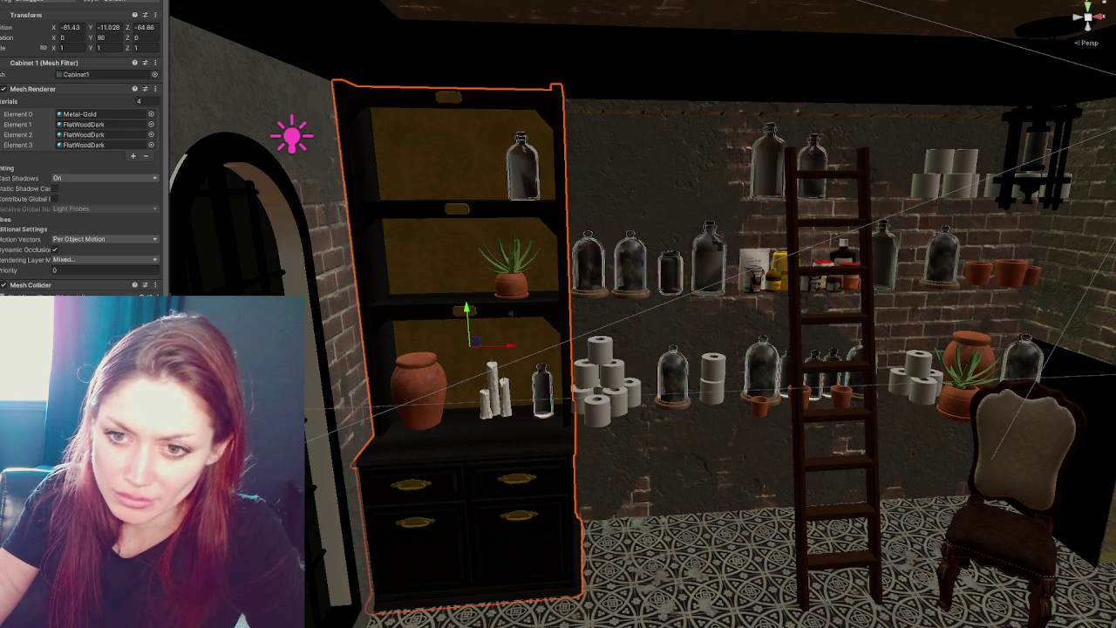
Slide a copy of the dark cabinet along X to sit beside the first one.
{"action": "left_click", "coordinate": [540, 346]}
{"action": "mouse_move", "coordinate": [540, 347]}
{"action": "left_mouse_down"}
{"action": "mouse_move", "coordinate": [708, 353]}
{"action": "mouse_move", "coordinate": [755, 334]}
{"action": "mouse_move", "coordinate": [890, 345]}
{"action": "left_mouse_up"}
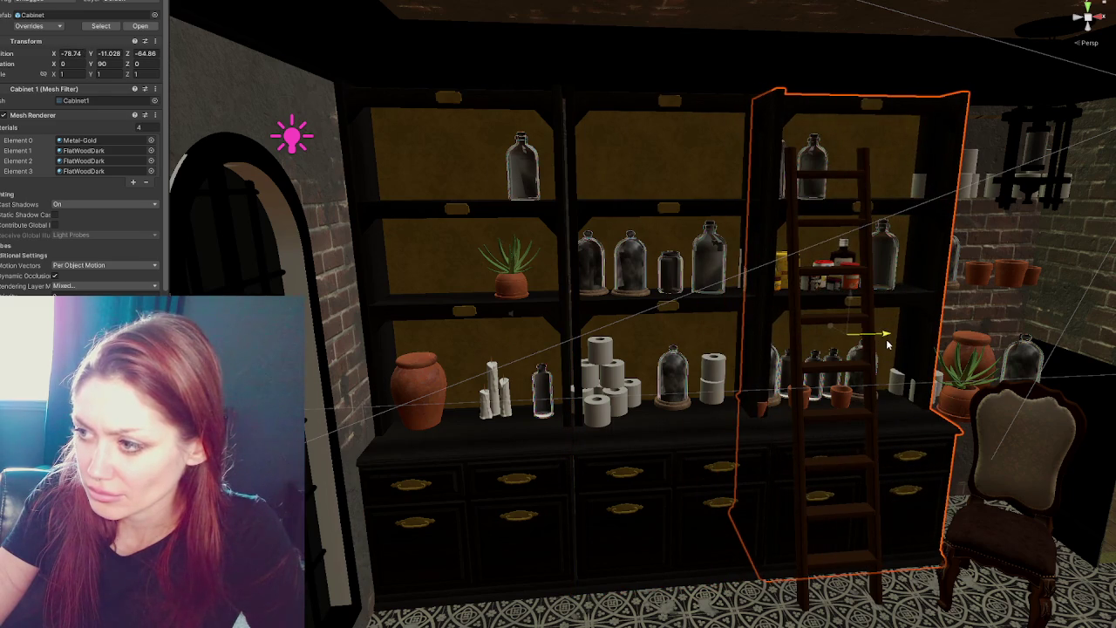
{"action": "key", "text": "ctrl+z"}
{"action": "left_click_drag", "start_coordinate": [706, 342], "coordinate": [705, 342]}
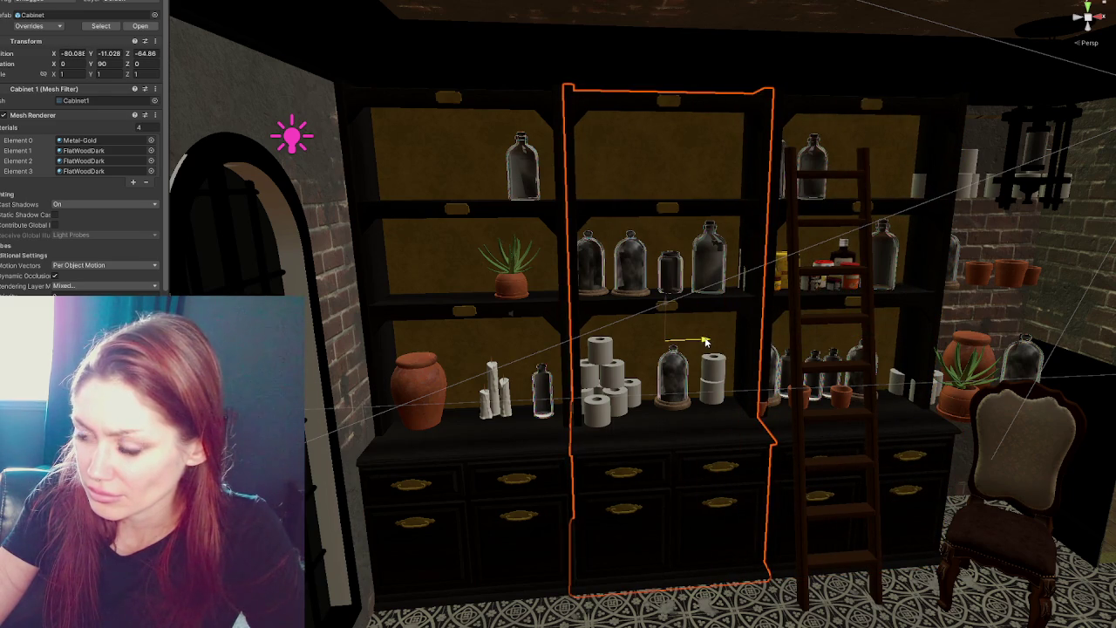
{"action": "key", "text": "ctrl+y"}
{"action": "mouse_move", "coordinate": [912, 424]}
{"action": "left_mouse_down"}
{"action": "mouse_move", "coordinate": [742, 407]}
{"action": "mouse_move", "coordinate": [821, 405]}
{"action": "mouse_move", "coordinate": [779, 323]}
{"action": "mouse_move", "coordinate": [958, 314]}
{"action": "mouse_move", "coordinate": [901, 312]}
{"action": "left_mouse_up"}
{"action": "mouse_move", "coordinate": [755, 333]}
{"action": "left_mouse_down"}
{"action": "mouse_move", "coordinate": [653, 276]}
{"action": "mouse_move", "coordinate": [824, 306]}
{"action": "mouse_move", "coordinate": [902, 302]}
{"action": "mouse_move", "coordinate": [748, 276]}
{"action": "mouse_move", "coordinate": [724, 288]}
{"action": "mouse_move", "coordinate": [750, 356]}
{"action": "mouse_move", "coordinate": [740, 330]}
{"action": "mouse_move", "coordinate": [680, 365]}
{"action": "left_mouse_up"}
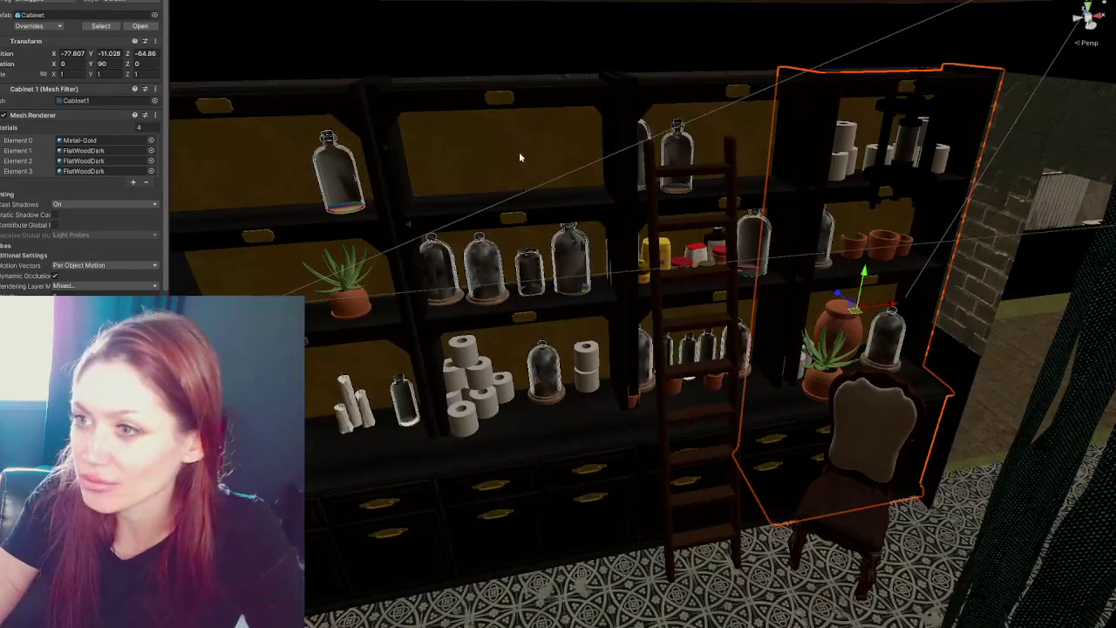
Nudge the middle cabinet and the cabinet behind the ladder slightly left.
{"action": "left_click", "coordinate": [554, 114]}
{"action": "left_click_drag", "start_coordinate": [567, 347], "coordinate": [562, 345]}
{"action": "left_click", "coordinate": [642, 96]}
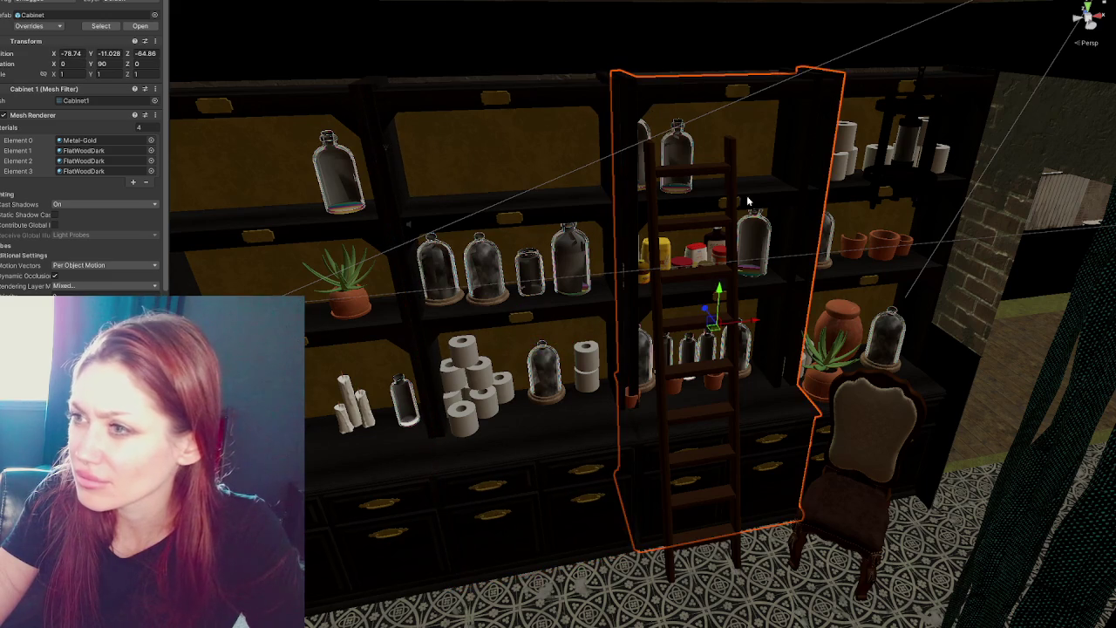
{"action": "left_click_drag", "start_coordinate": [756, 324], "coordinate": [742, 324]}
{"action": "left_click", "coordinate": [391, 99], "text": "shift"}
{"action": "left_click", "coordinate": [932, 242]}
{"action": "key", "text": "f"}
{"action": "key", "text": "f"}
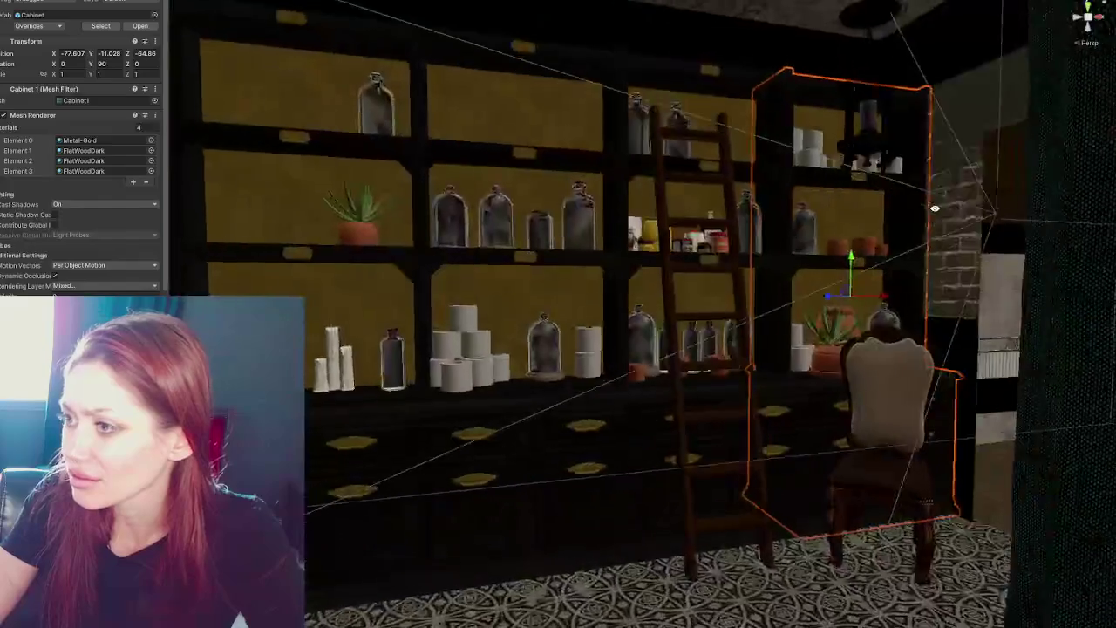
{"action": "key", "text": "f"}
{"action": "key", "text": "f"}
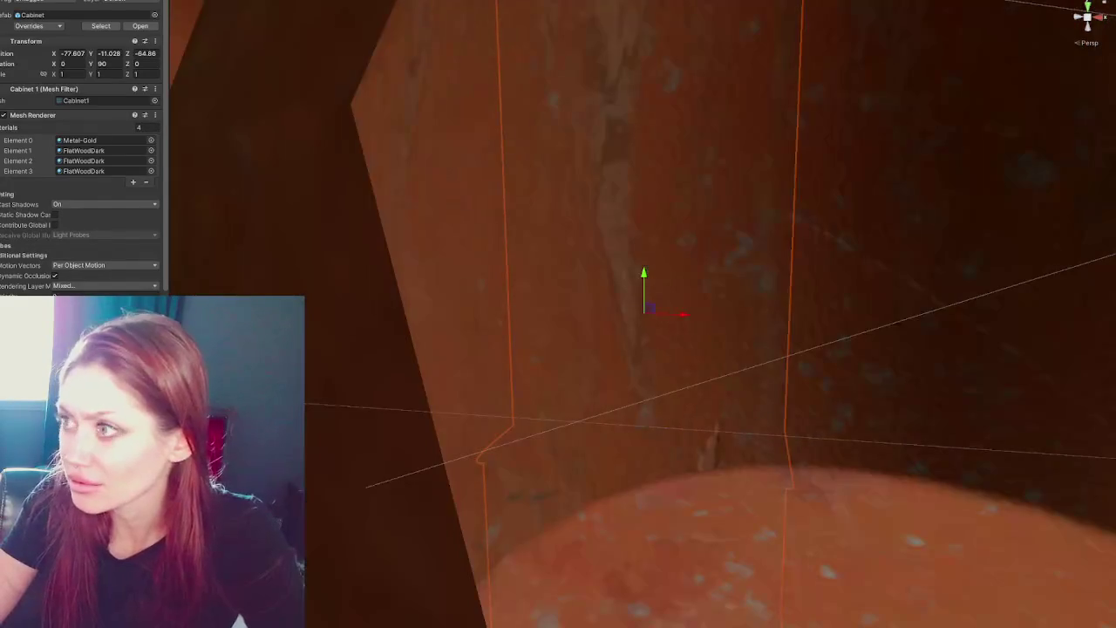
{"action": "key", "text": "f"}
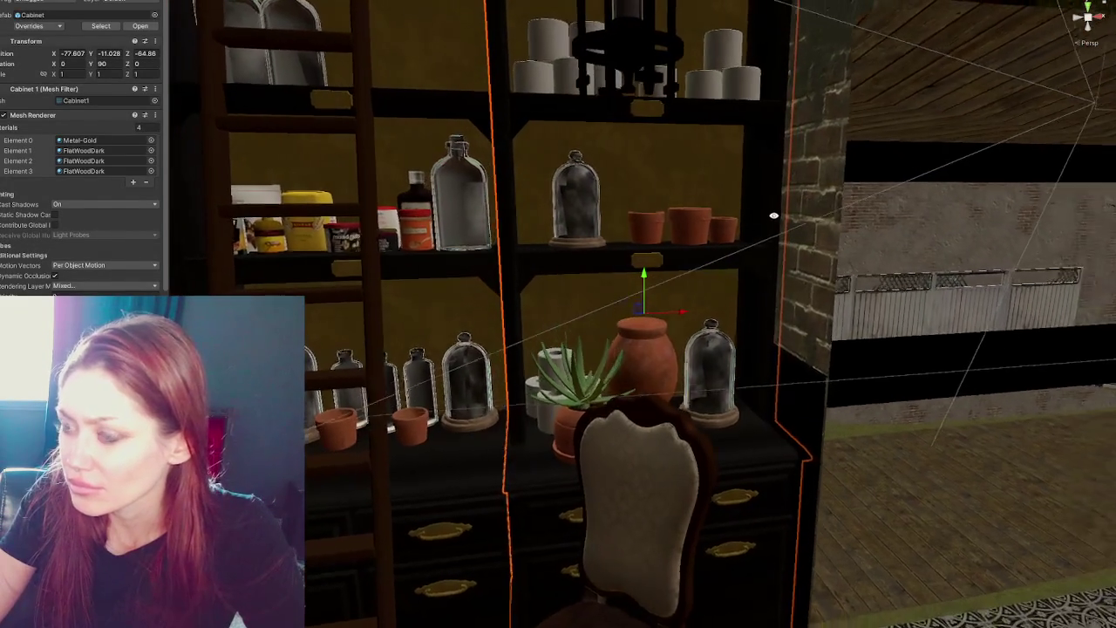
Slide the next cabinet along the wall to close the gap, adjusting its depth.
{"action": "scroll", "coordinate": [739, 262], "scroll_direction": "up", "scroll_amount": 3}
{"action": "left_click_drag", "start_coordinate": [738, 262], "coordinate": [606, 473]}
{"action": "left_click", "coordinate": [605, 473]}
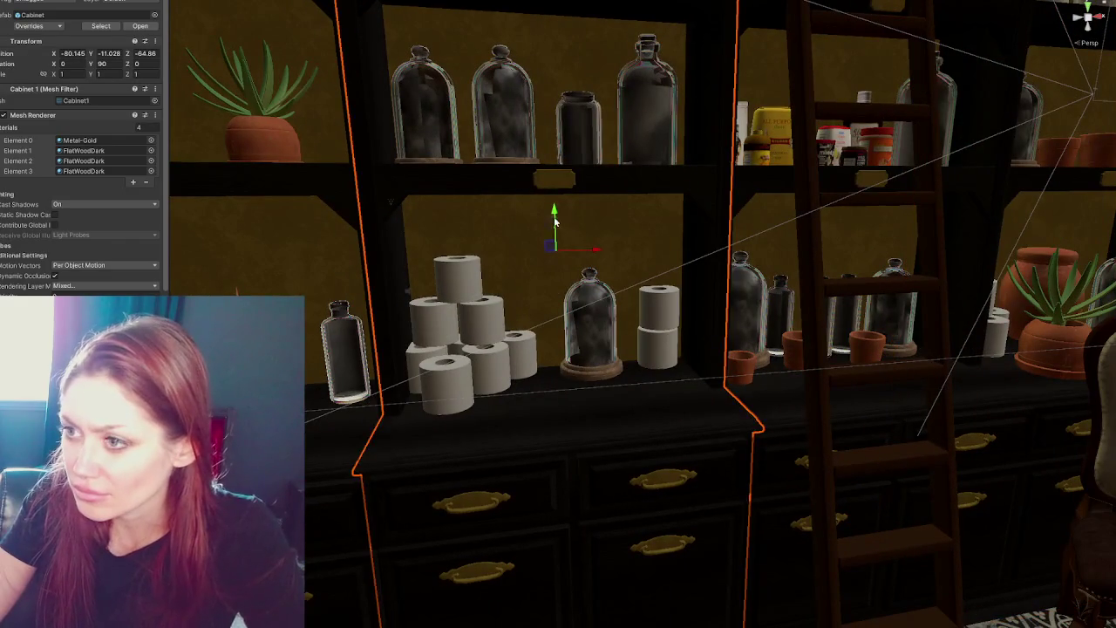
{"action": "left_click_drag", "start_coordinate": [553, 212], "coordinate": [550, 219]}
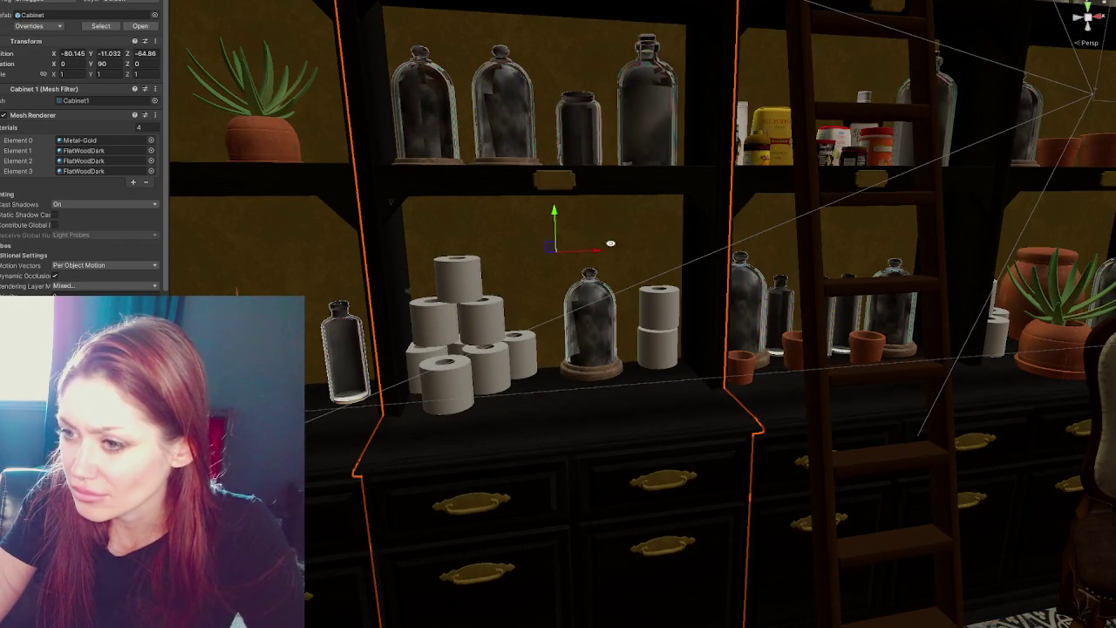
{"action": "scroll", "coordinate": [549, 239], "scroll_direction": "up", "scroll_amount": 1}
{"action": "scroll", "coordinate": [527, 249], "scroll_direction": "up", "scroll_amount": 1}
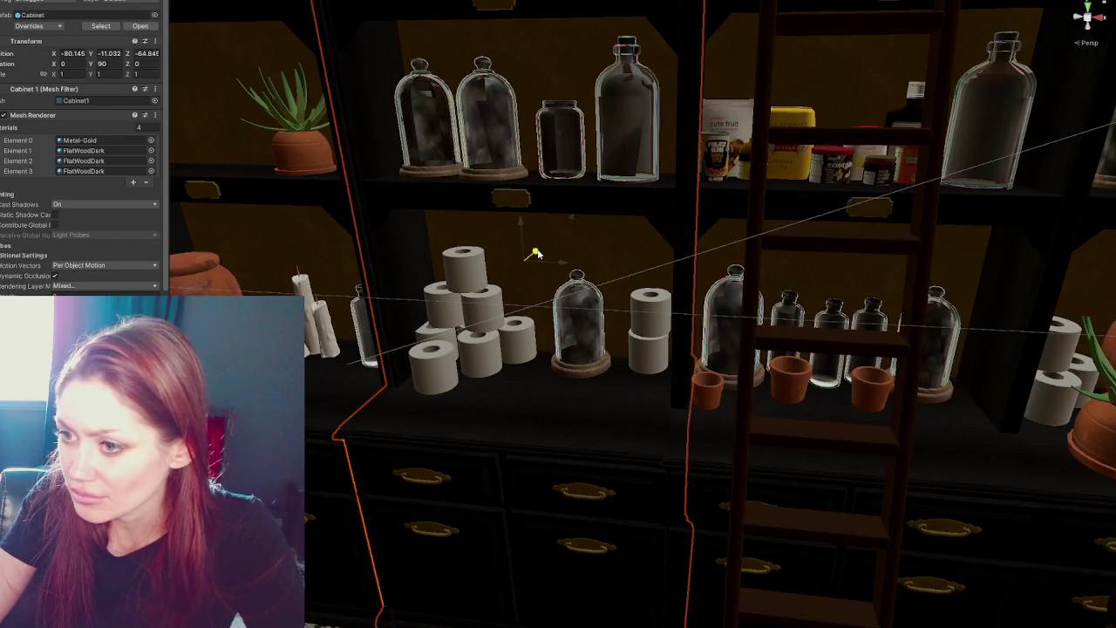
{"action": "mouse_move", "coordinate": [535, 254]}
{"action": "left_mouse_down"}
{"action": "mouse_move", "coordinate": [927, 443]}
{"action": "mouse_move", "coordinate": [997, 443]}
{"action": "left_mouse_up"}
{"action": "left_click_drag", "start_coordinate": [831, 290], "coordinate": [825, 218]}
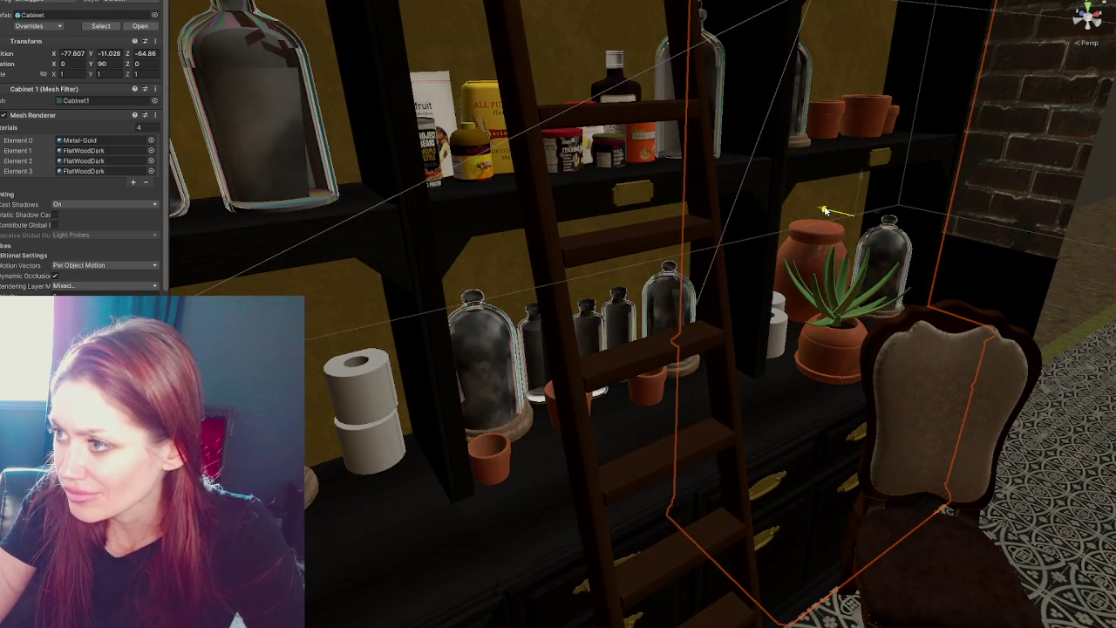
{"action": "left_click_drag", "start_coordinate": [825, 211], "coordinate": [823, 216]}
{"action": "left_click_drag", "start_coordinate": [866, 174], "coordinate": [861, 177]}
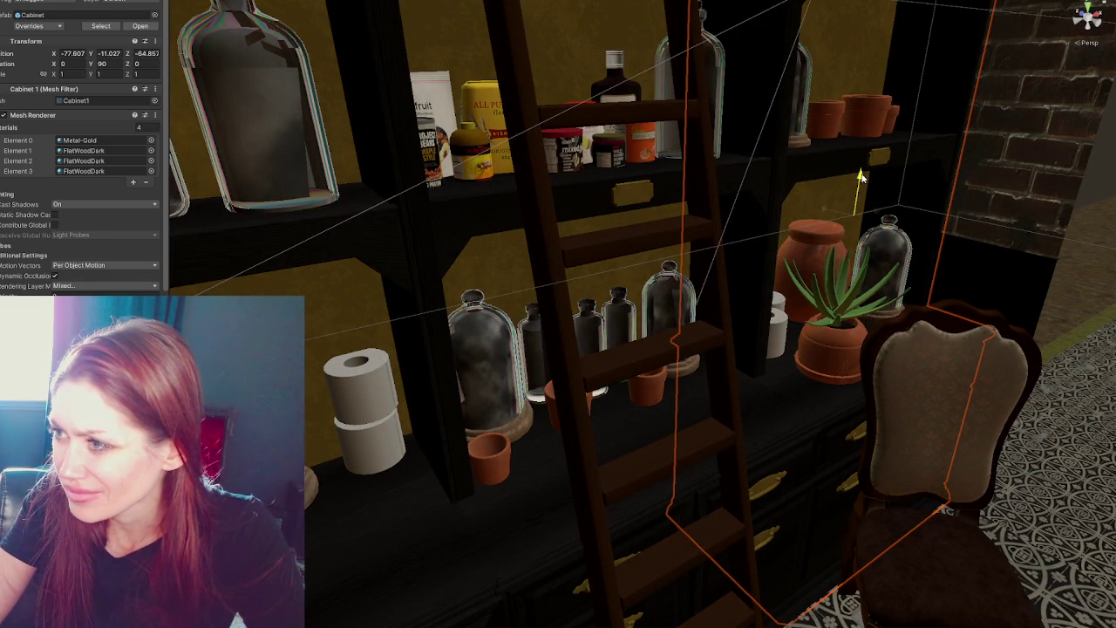
{"action": "scroll", "coordinate": [642, 314], "scroll_direction": "down", "scroll_amount": 5}
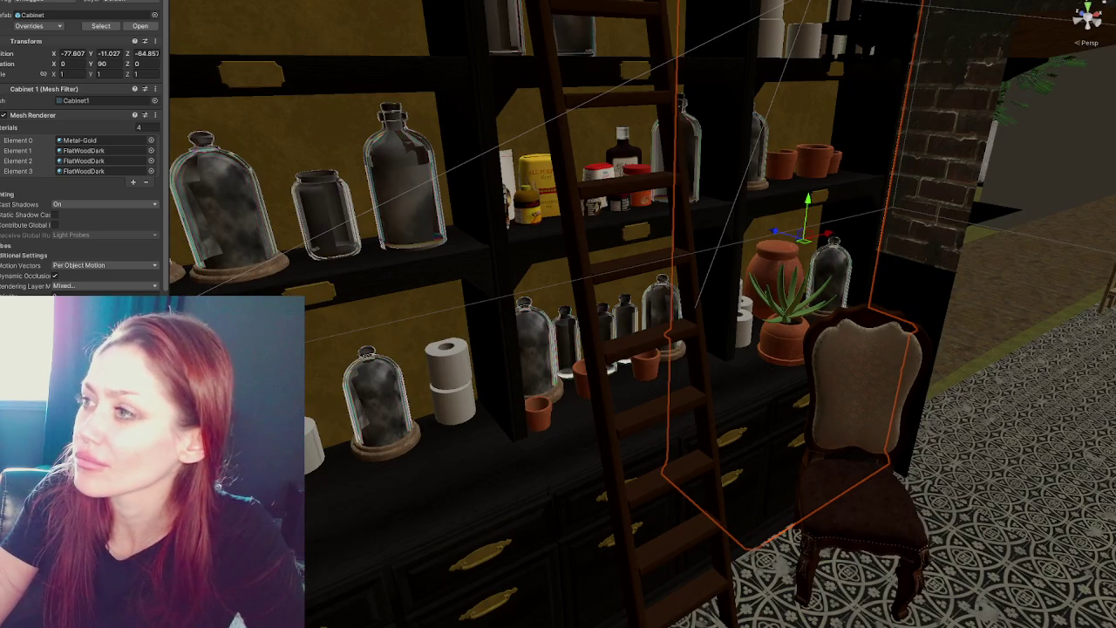
{"action": "mouse_move", "coordinate": [872, 349]}
{"action": "left_mouse_down"}
{"action": "mouse_move", "coordinate": [802, 299]}
{"action": "mouse_move", "coordinate": [688, 356]}
{"action": "mouse_move", "coordinate": [770, 299]}
{"action": "mouse_move", "coordinate": [713, 305]}
{"action": "mouse_move", "coordinate": [695, 321]}
{"action": "left_mouse_up"}
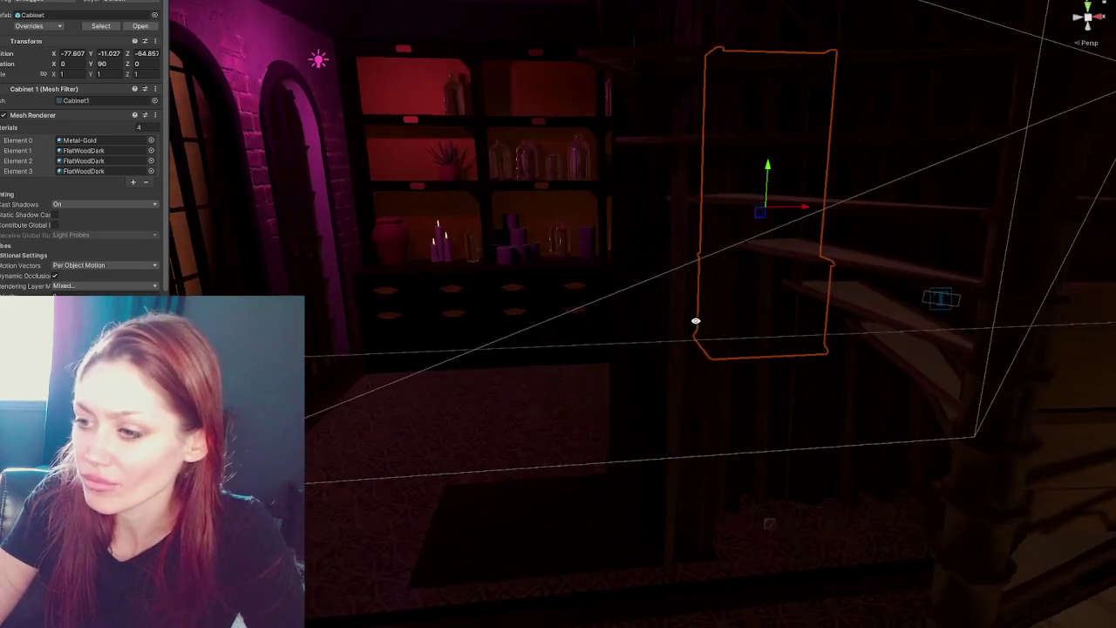
Move the rug to the left.
{"action": "left_click", "coordinate": [579, 549]}
{"action": "mouse_move", "coordinate": [612, 518]}
{"action": "left_mouse_down"}
{"action": "mouse_move", "coordinate": [488, 514]}
{"action": "mouse_move", "coordinate": [560, 351]}
{"action": "mouse_move", "coordinate": [616, 421]}
{"action": "left_mouse_up"}
{"action": "mouse_move", "coordinate": [730, 468]}
{"action": "left_mouse_down"}
{"action": "mouse_move", "coordinate": [651, 275]}
{"action": "mouse_move", "coordinate": [640, 274]}
{"action": "mouse_move", "coordinate": [625, 288]}
{"action": "mouse_move", "coordinate": [698, 283]}
{"action": "mouse_move", "coordinate": [790, 320]}
{"action": "mouse_move", "coordinate": [686, 448]}
{"action": "mouse_move", "coordinate": [526, 563]}
{"action": "mouse_move", "coordinate": [501, 245]}
{"action": "mouse_move", "coordinate": [453, 261]}
{"action": "mouse_move", "coordinate": [488, 288]}
{"action": "left_mouse_up"}
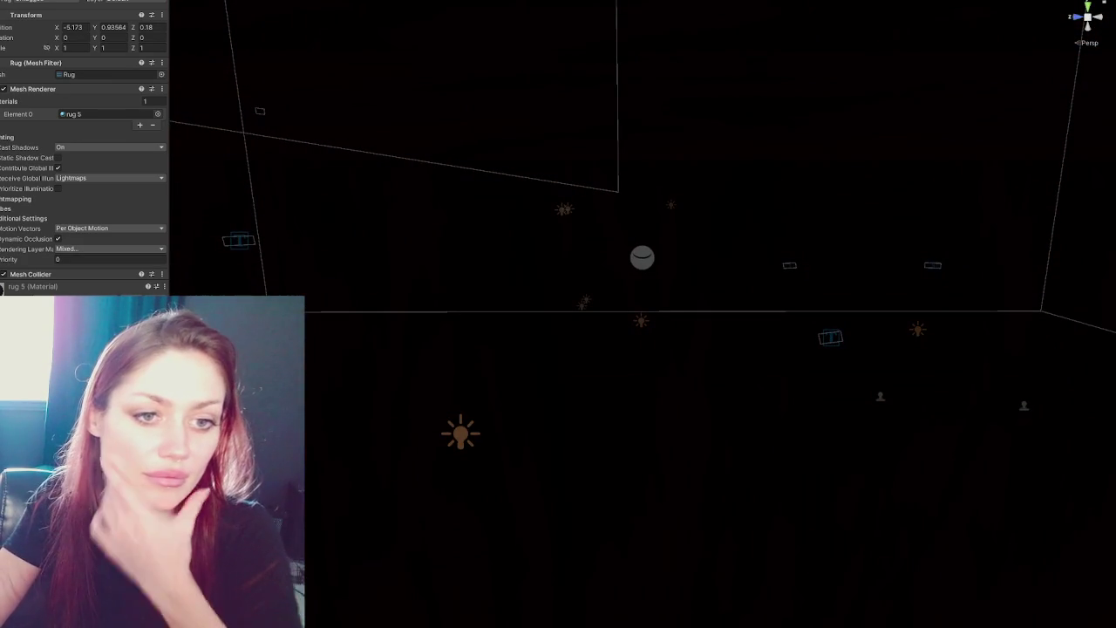
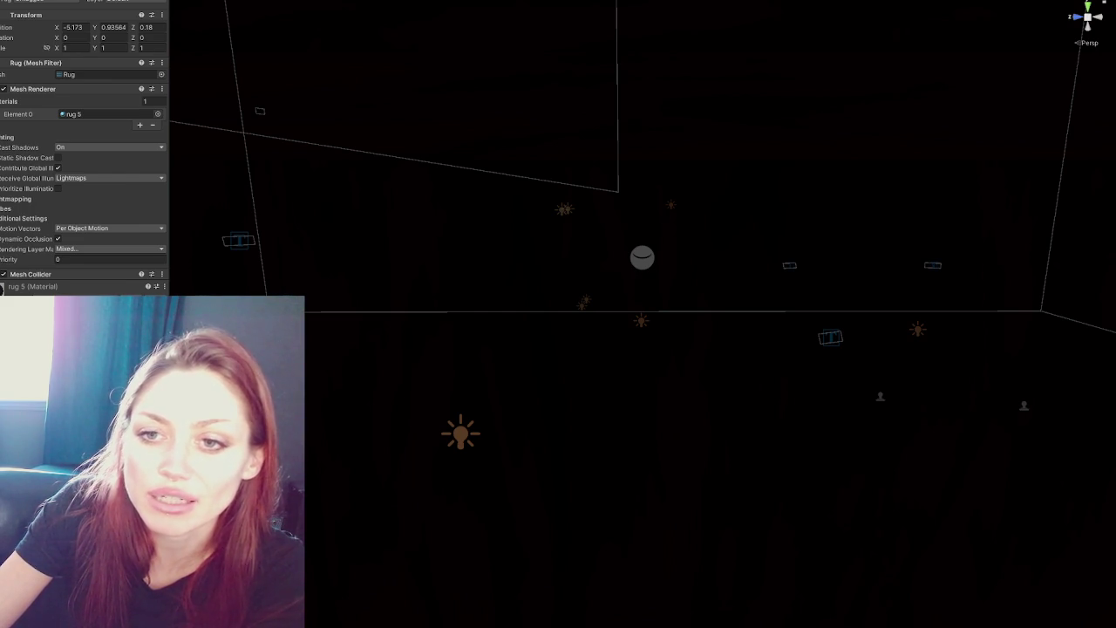
Select the empty grouping object, then Apothecary Controls, to bring the lit apothecary interior into view.
{"action": "left_click", "coordinate": [1, 288]}
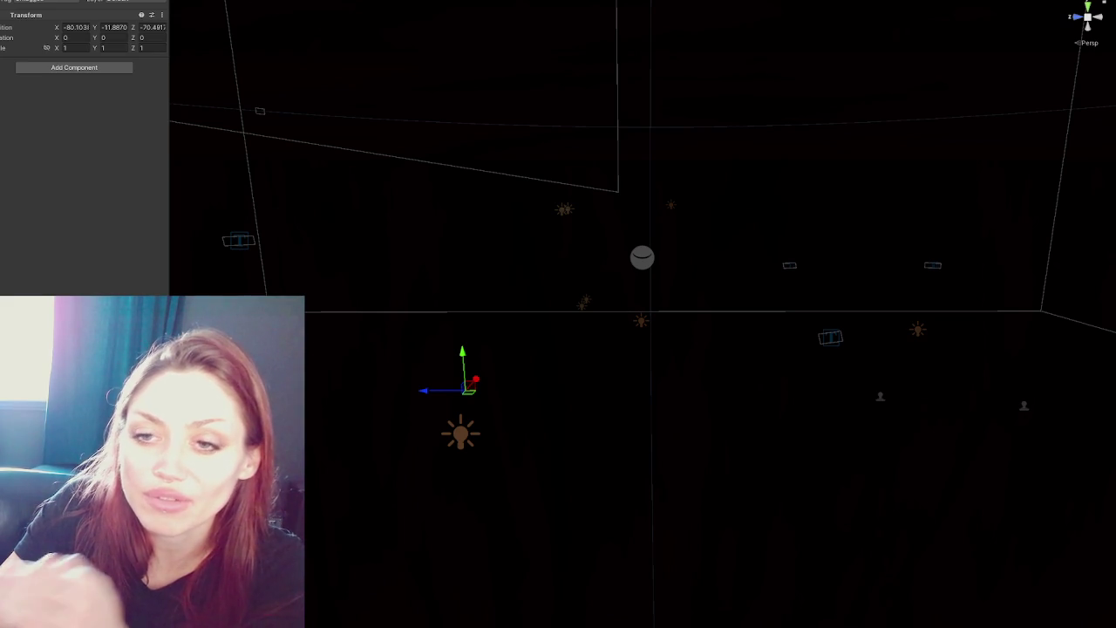
{"action": "left_click", "coordinate": [741, 353]}
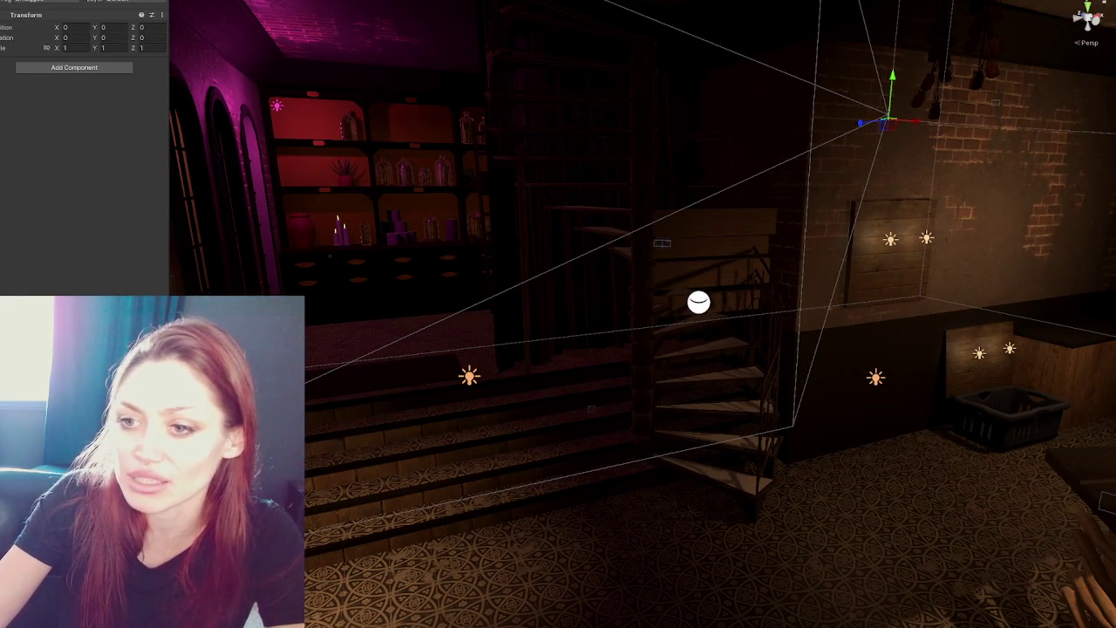
Check Floor 1's three materials and drag a different material onto the ceiling.
{"action": "left_click", "coordinate": [313, 340]}
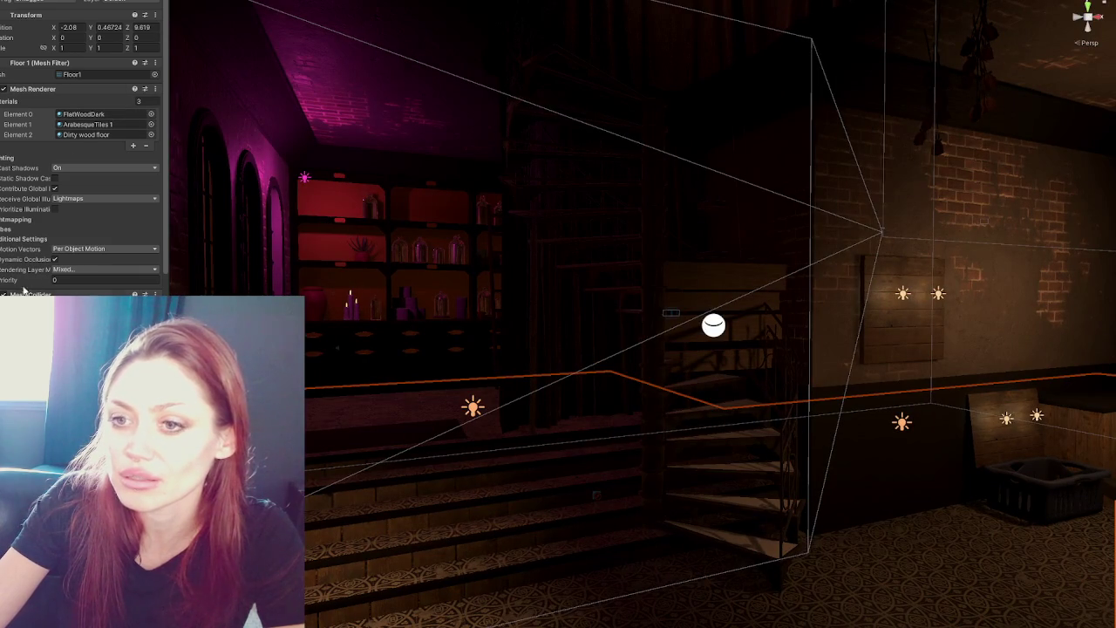
{"action": "left_click_drag", "start_coordinate": [87, 124], "coordinate": [413, 83]}
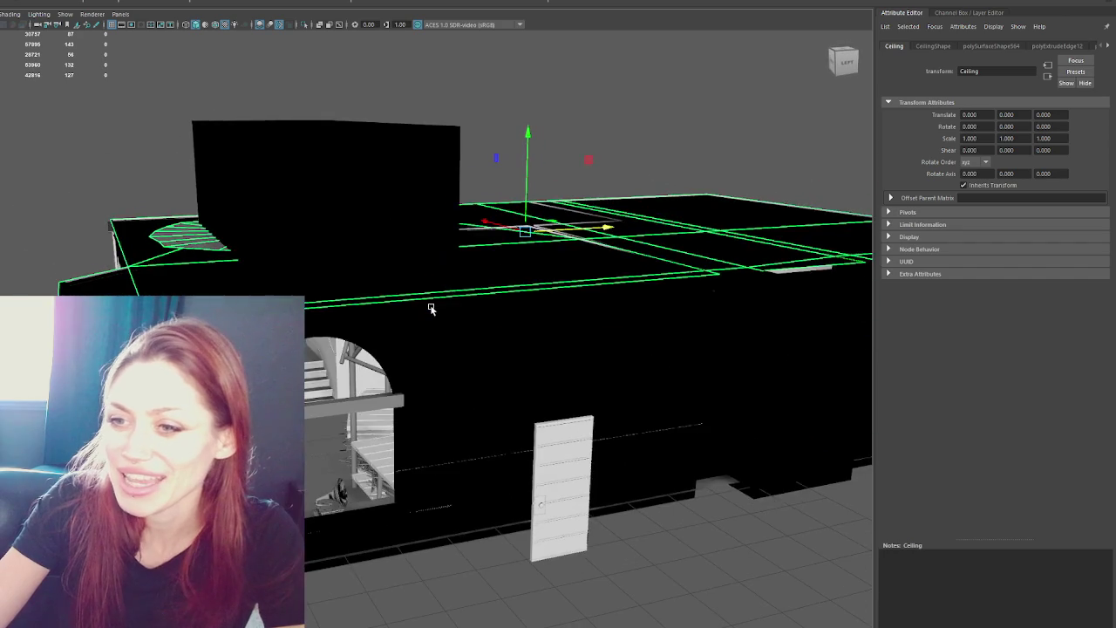
In wireframe view, select the ceiling mesh and give it a planar UV projection.
{"action": "key", "text": "4"}
{"action": "mouse_move", "coordinate": [432, 307]}
{"action": "left_mouse_down"}
{"action": "mouse_move", "coordinate": [523, 307]}
{"action": "mouse_move", "coordinate": [443, 319]}
{"action": "mouse_move", "coordinate": [282, 285]}
{"action": "mouse_move", "coordinate": [294, 174]}
{"action": "mouse_move", "coordinate": [254, 204]}
{"action": "mouse_move", "coordinate": [280, 203]}
{"action": "left_mouse_up"}
{"action": "scroll", "coordinate": [280, 203], "scroll_direction": "down", "scroll_amount": 5}
{"action": "left_click", "coordinate": [126, 115]}
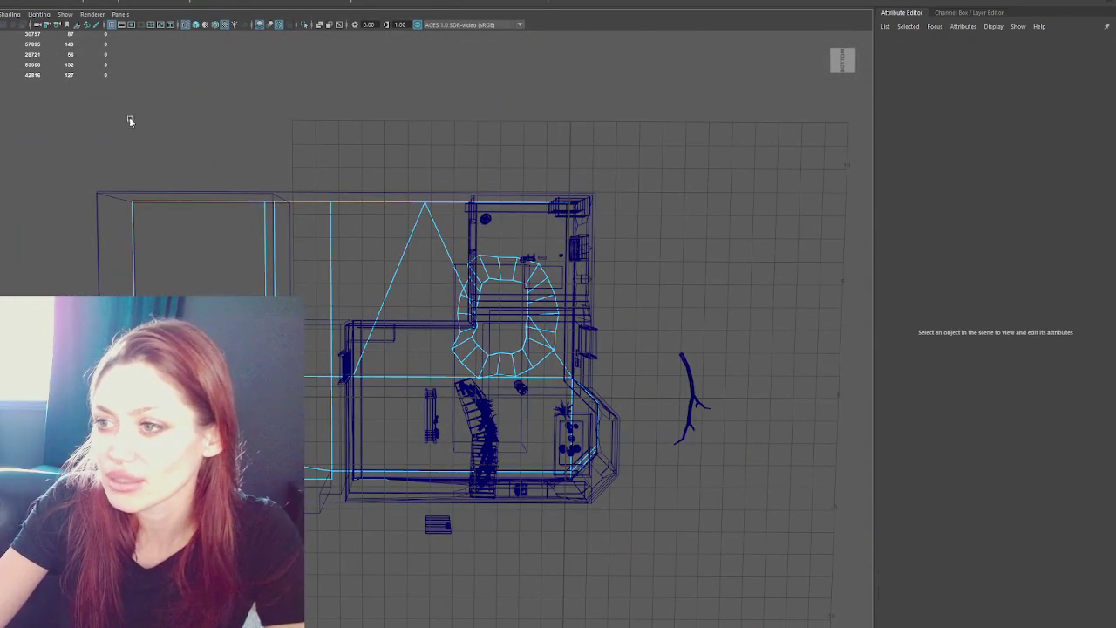
{"action": "left_click", "coordinate": [582, 464]}
{"action": "mouse_move", "coordinate": [582, 464]}
{"action": "left_mouse_down"}
{"action": "mouse_move", "coordinate": [641, 484]}
{"action": "mouse_move", "coordinate": [673, 546]}
{"action": "left_mouse_up"}
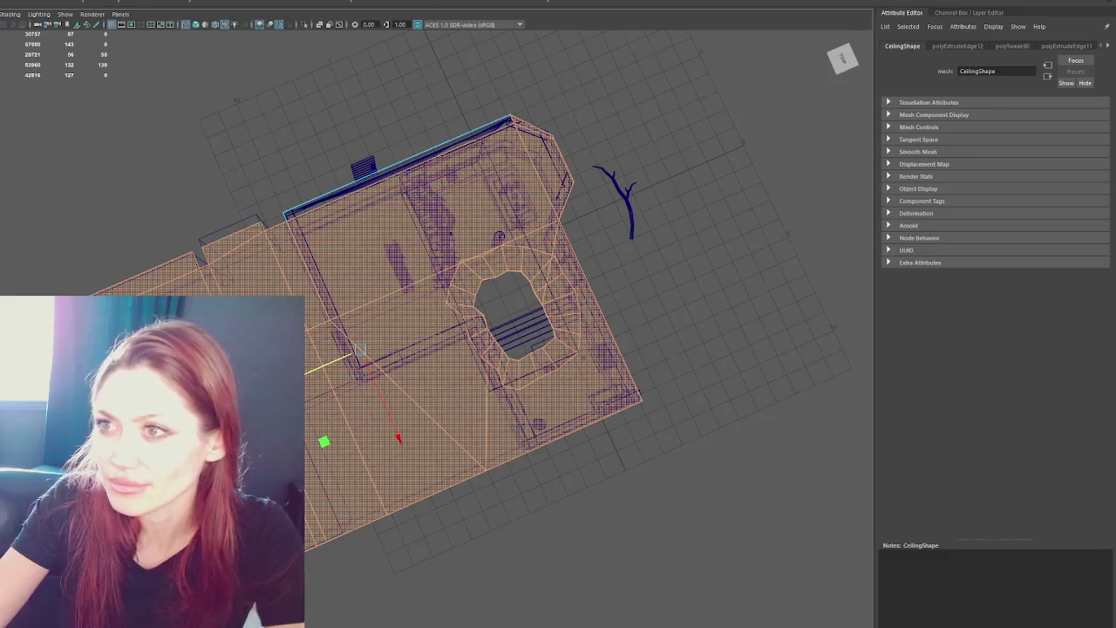
{"action": "scroll", "coordinate": [568, 281], "scroll_direction": "up", "scroll_amount": 5}
{"action": "scroll", "coordinate": [510, 227], "scroll_direction": "down", "scroll_amount": 3}
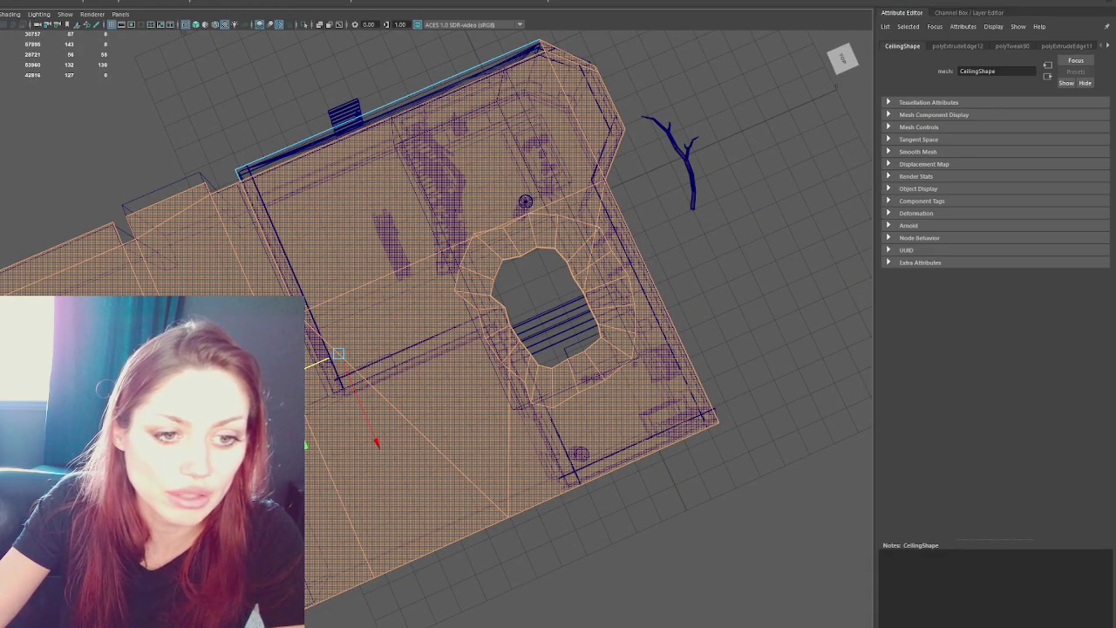
{"action": "scroll", "coordinate": [434, 217], "scroll_direction": "down", "scroll_amount": 5}
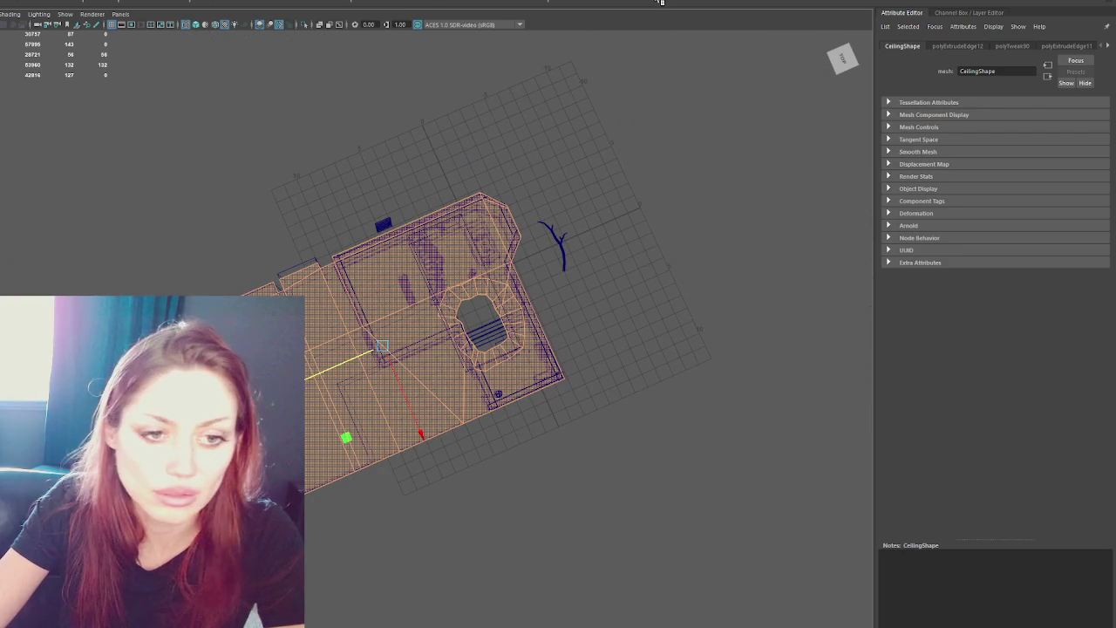
{"action": "left_click", "coordinate": [670, 1]}
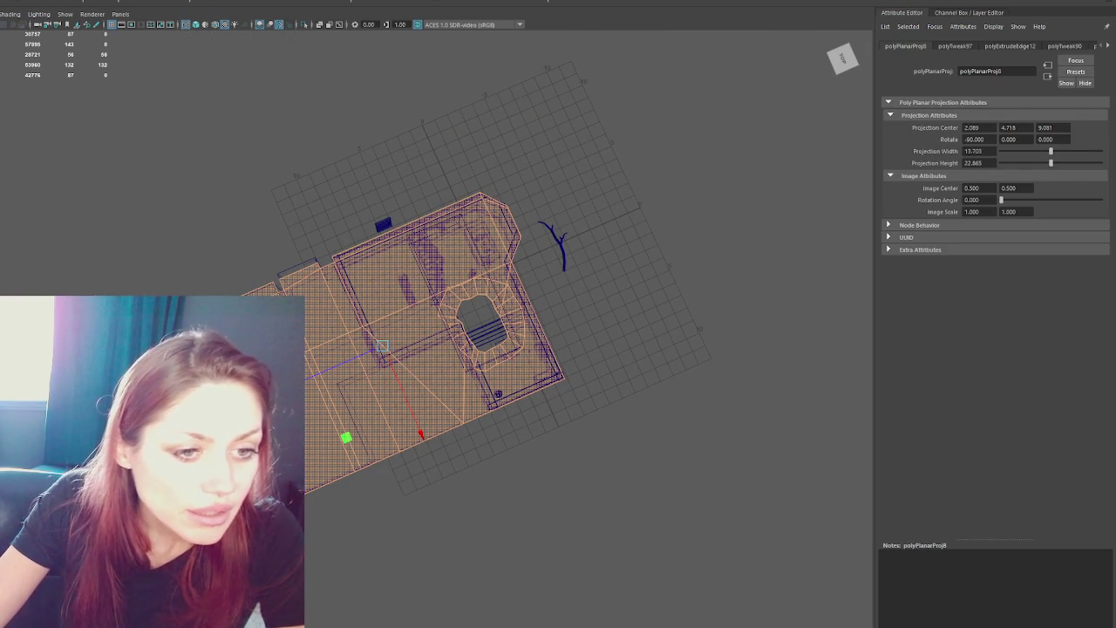
Select the ceiling faces around the stair opening, then select the whole Apothecary group.
{"action": "key", "text": "F8"}
{"action": "key", "text": "q"}
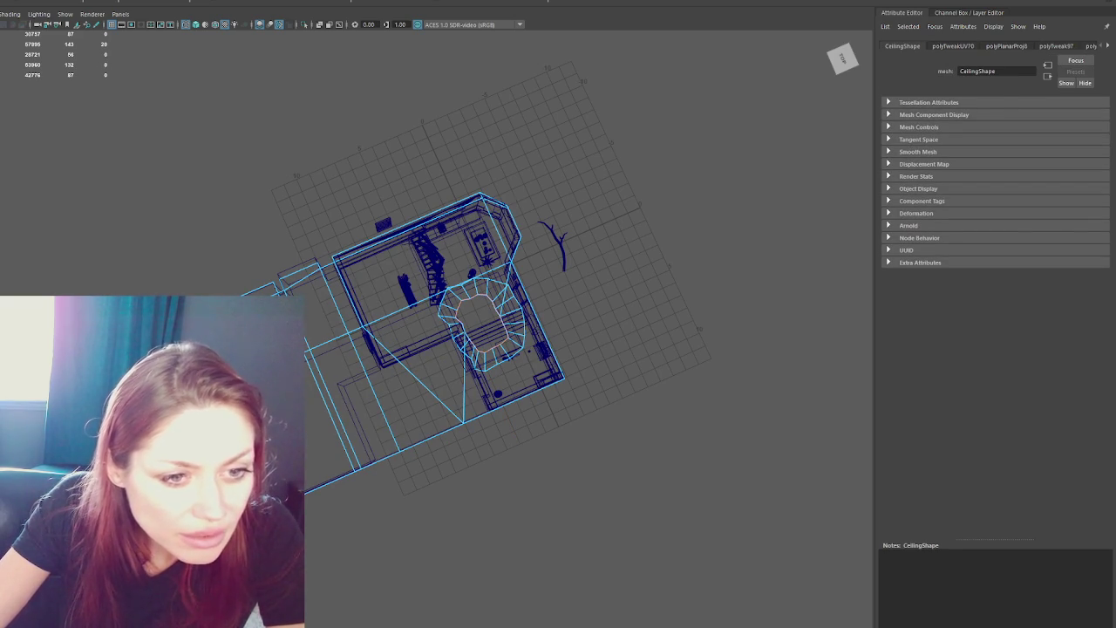
{"action": "key", "text": "ctrl+F11"}
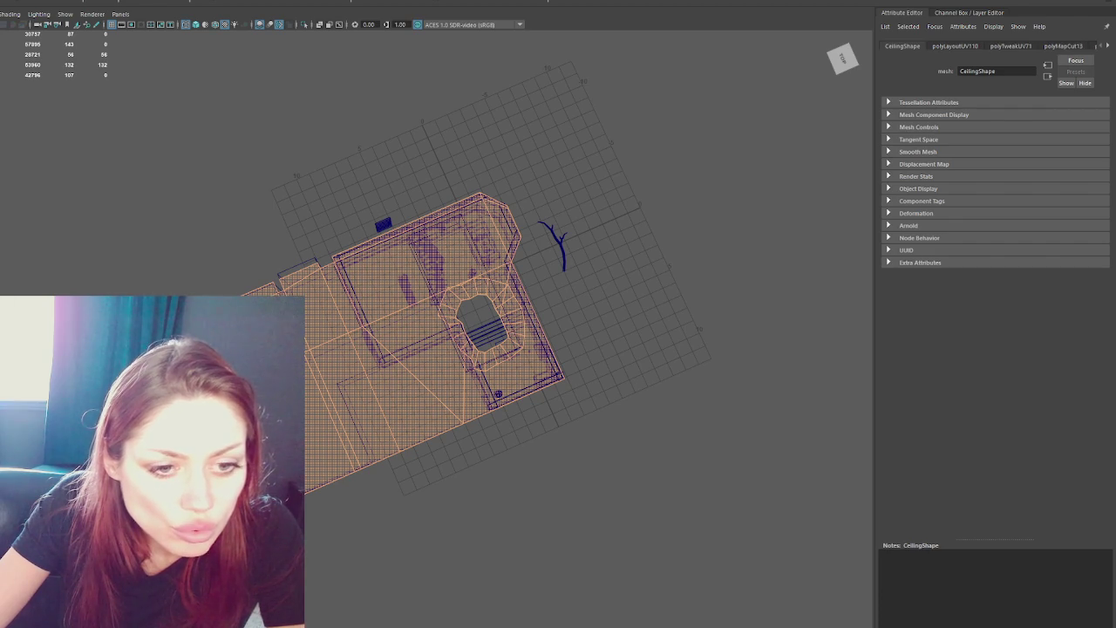
{"action": "left_click", "coordinate": [497, 310]}
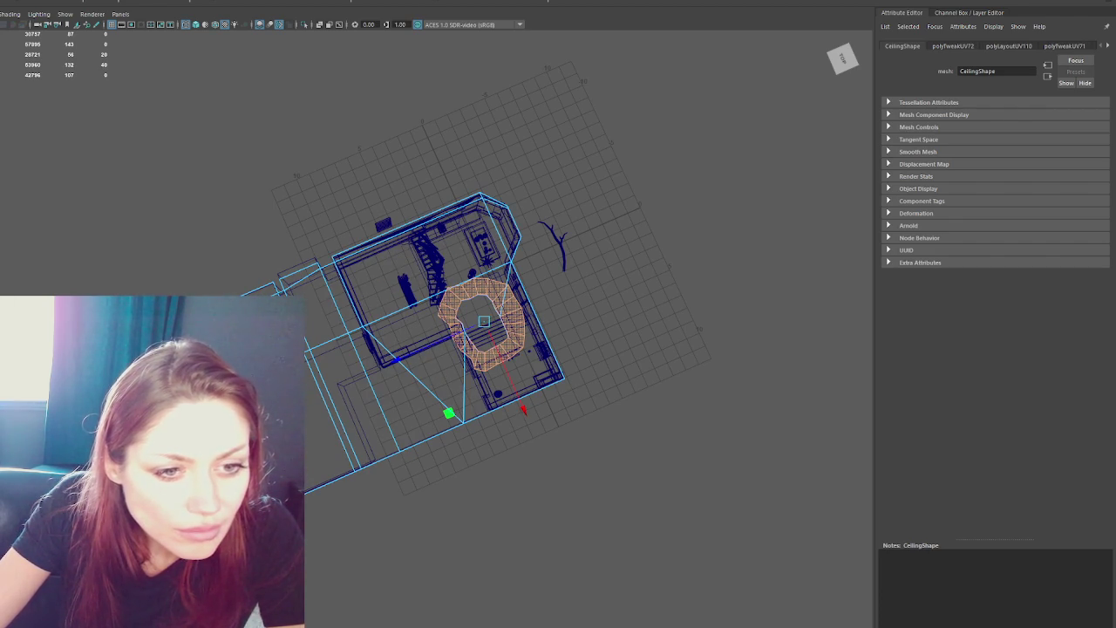
{"action": "left_click", "coordinate": [200, 207]}
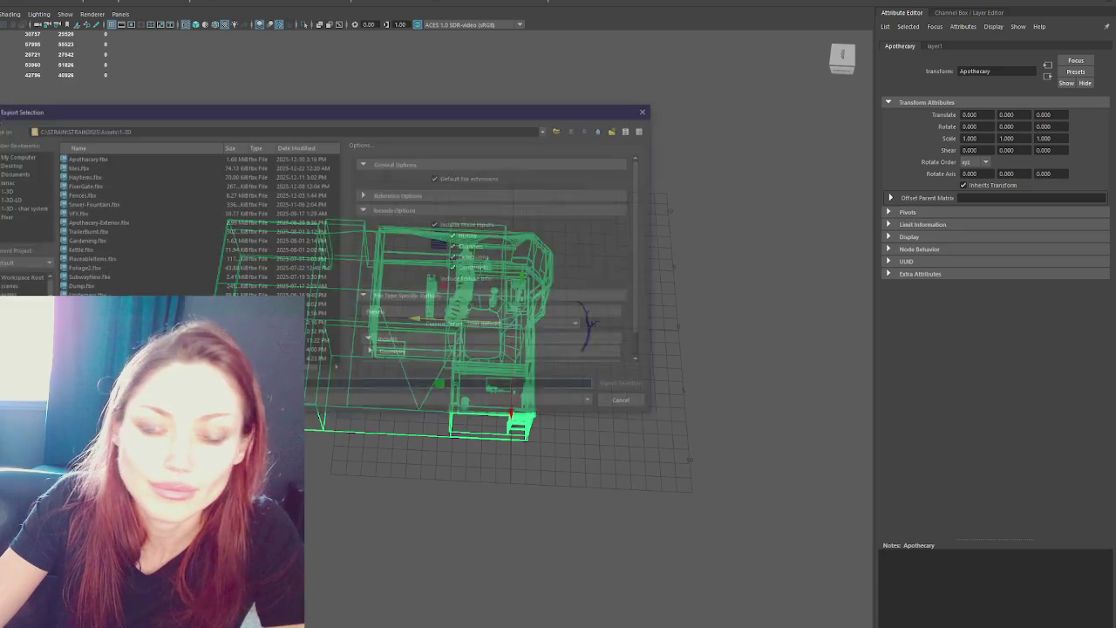
Export over Apothecary.fbx, confirming replacement of the existing file.
{"action": "double_click", "coordinate": [92, 157]}
{"action": "left_click", "coordinate": [291, 276]}
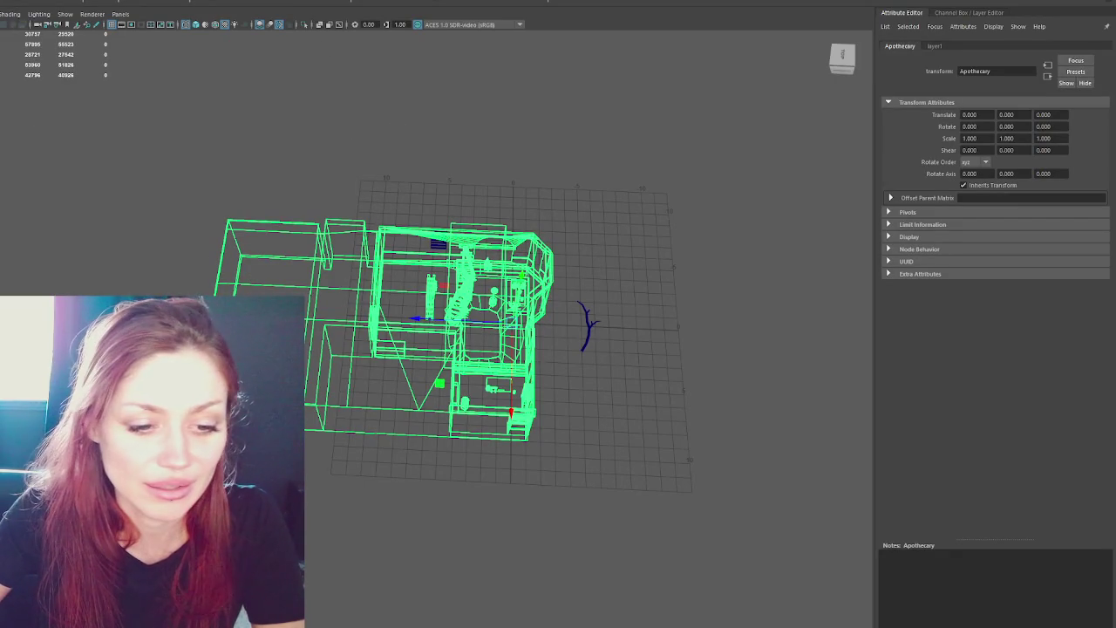
Review Floor1 and the ceiling faces, then overwrite Apothecary.fbx with the selected Apothecary group.
{"action": "left_click", "coordinate": [488, 369]}
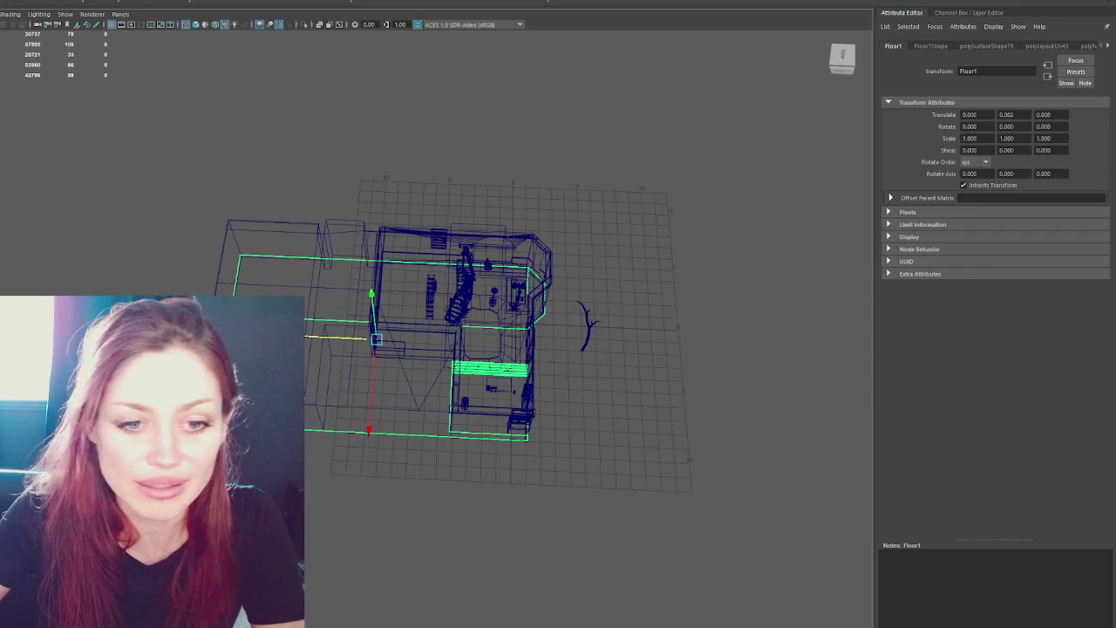
{"action": "left_click_drag", "start_coordinate": [349, 226], "coordinate": [279, 231], "text": "alt"}
{"action": "left_click", "coordinate": [280, 230]}
{"action": "left_click", "coordinate": [284, 228]}
{"action": "key", "text": "ctrl+F11"}
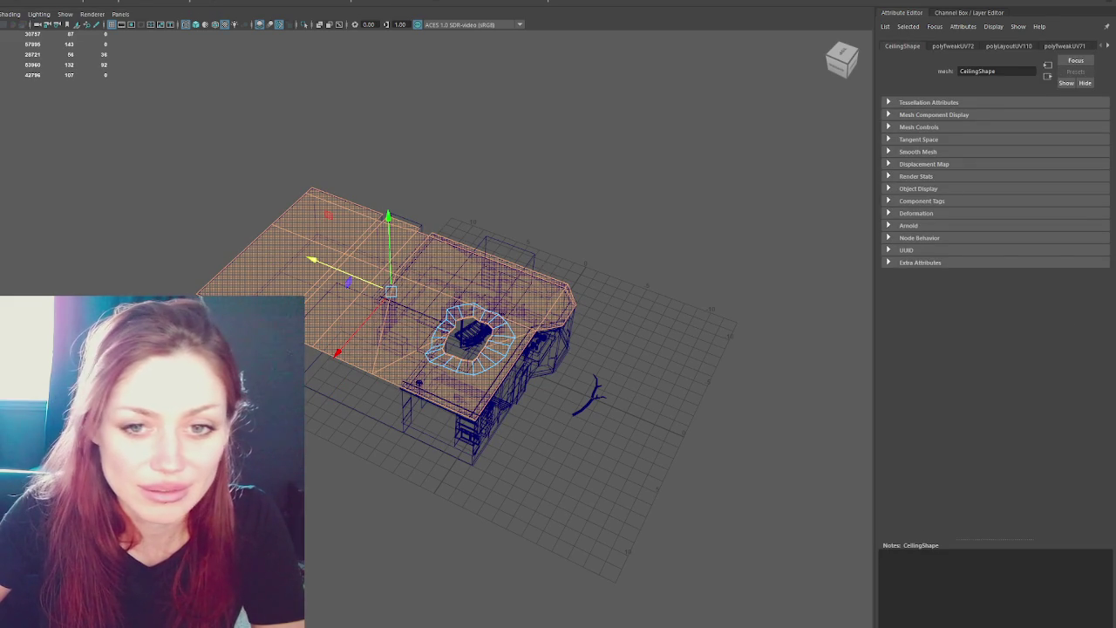
{"action": "left_click", "coordinate": [180, 139]}
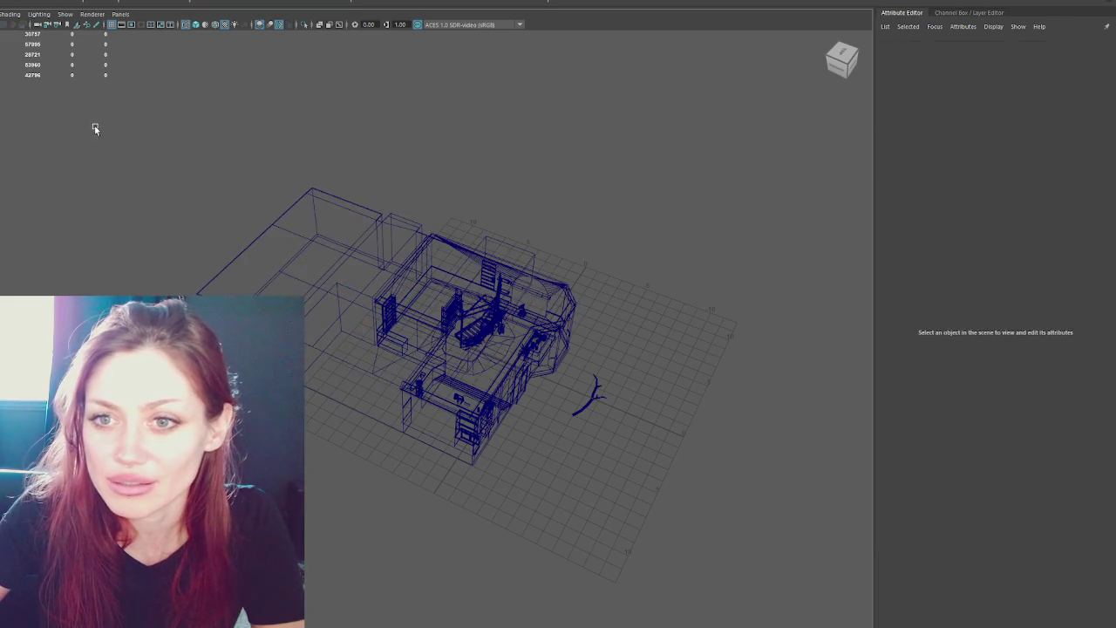
{"action": "left_click_drag", "start_coordinate": [180, 139], "coordinate": [566, 436]}
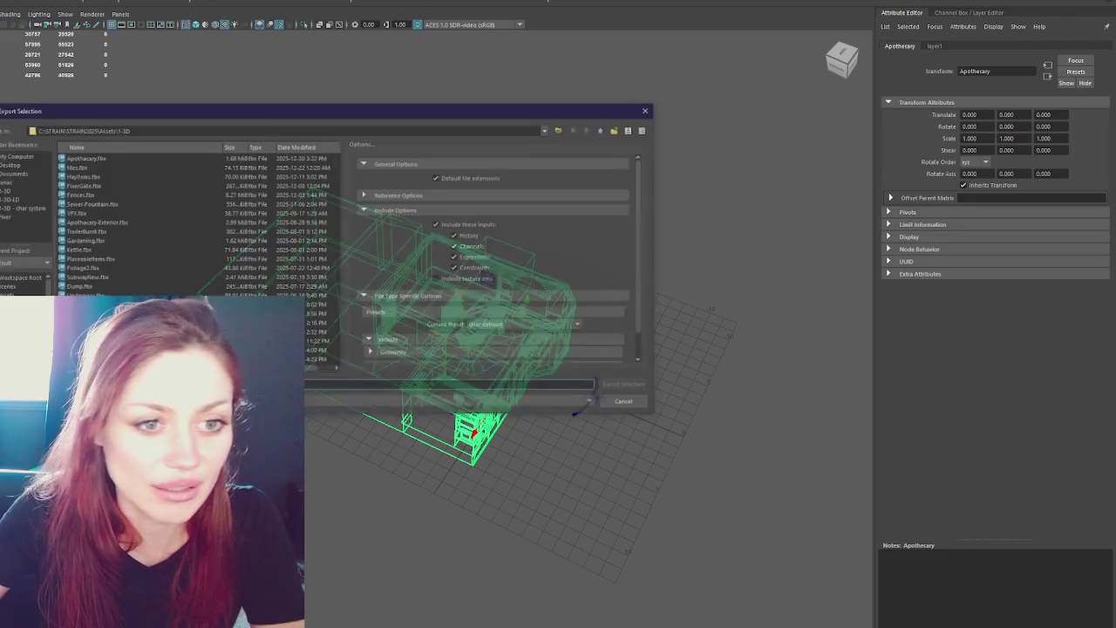
{"action": "left_click", "coordinate": [290, 275]}
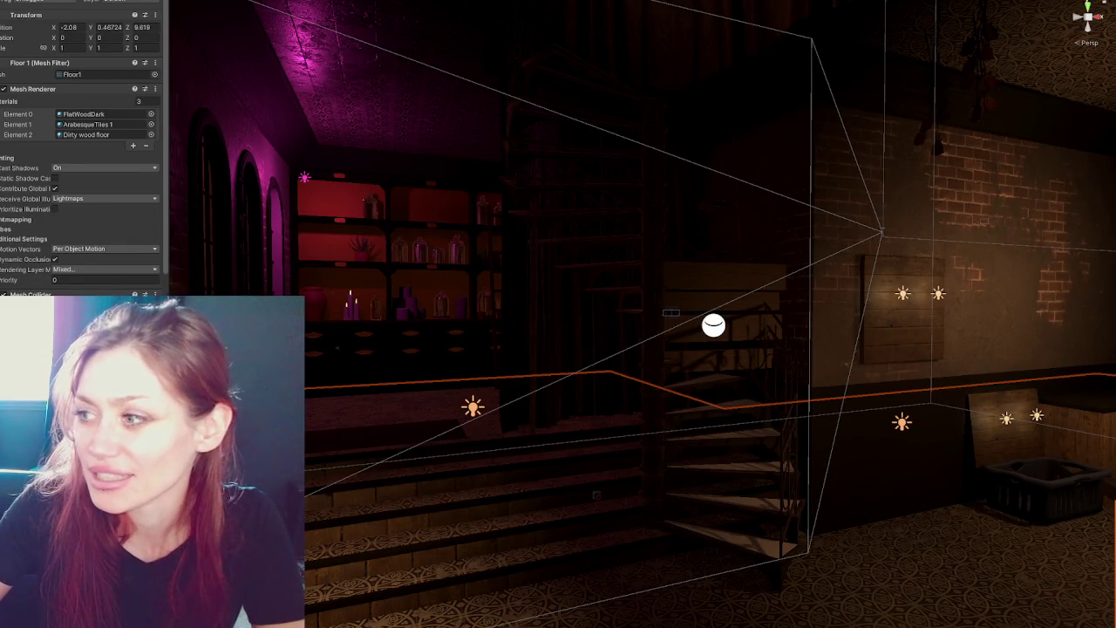
Fly the Scene camera toward the back brick wall, spiral stairs and wooden table.
{"action": "mouse_move", "coordinate": [611, 287]}
{"action": "left_mouse_down"}
{"action": "mouse_move", "coordinate": [662, 252]}
{"action": "mouse_move", "coordinate": [702, 279]}
{"action": "mouse_move", "coordinate": [686, 246]}
{"action": "mouse_move", "coordinate": [675, 248]}
{"action": "left_mouse_up"}
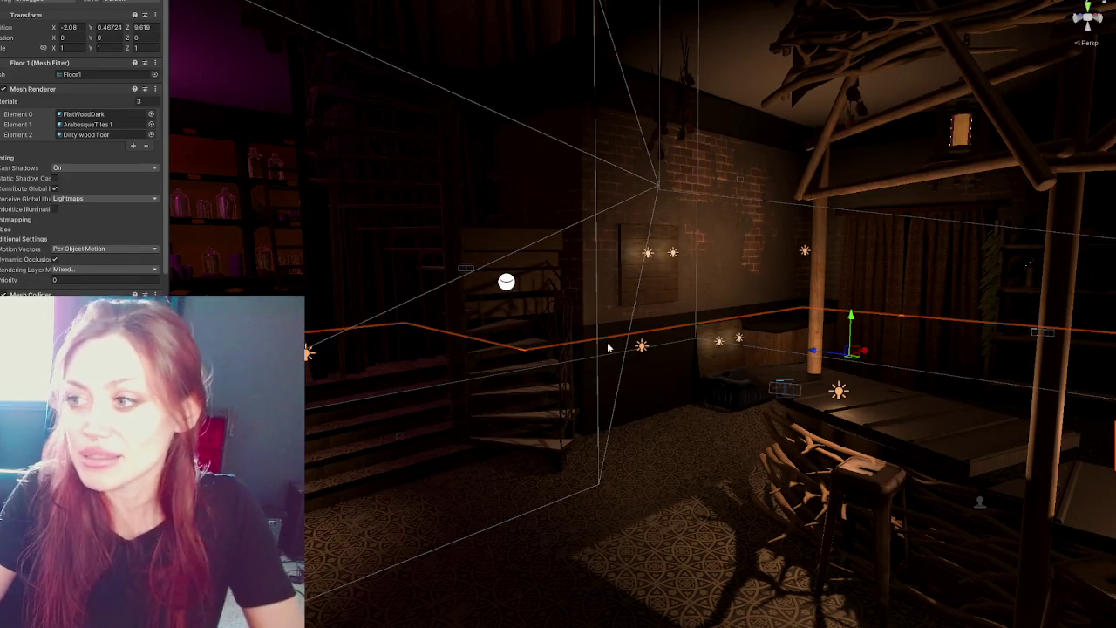
Shift the upper wall panel and the lower basket-and-panel group slightly to the left.
{"action": "scroll", "coordinate": [478, 274], "scroll_direction": "up", "scroll_amount": 5}
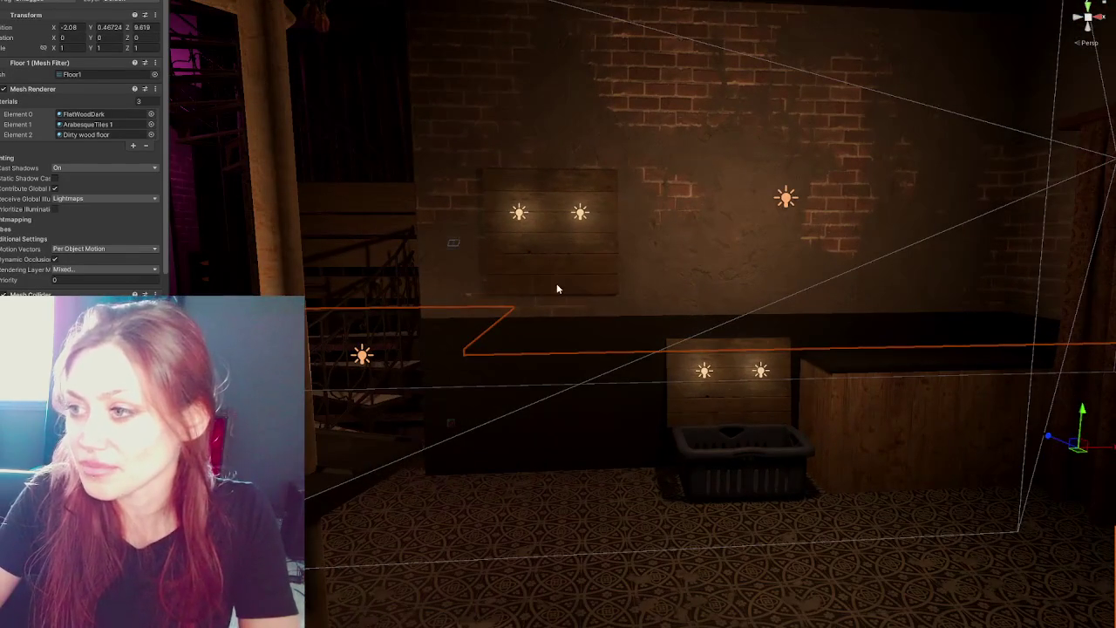
{"action": "left_click", "coordinate": [558, 289]}
{"action": "left_click", "coordinate": [634, 245]}
{"action": "left_click_drag", "start_coordinate": [599, 245], "coordinate": [580, 249]}
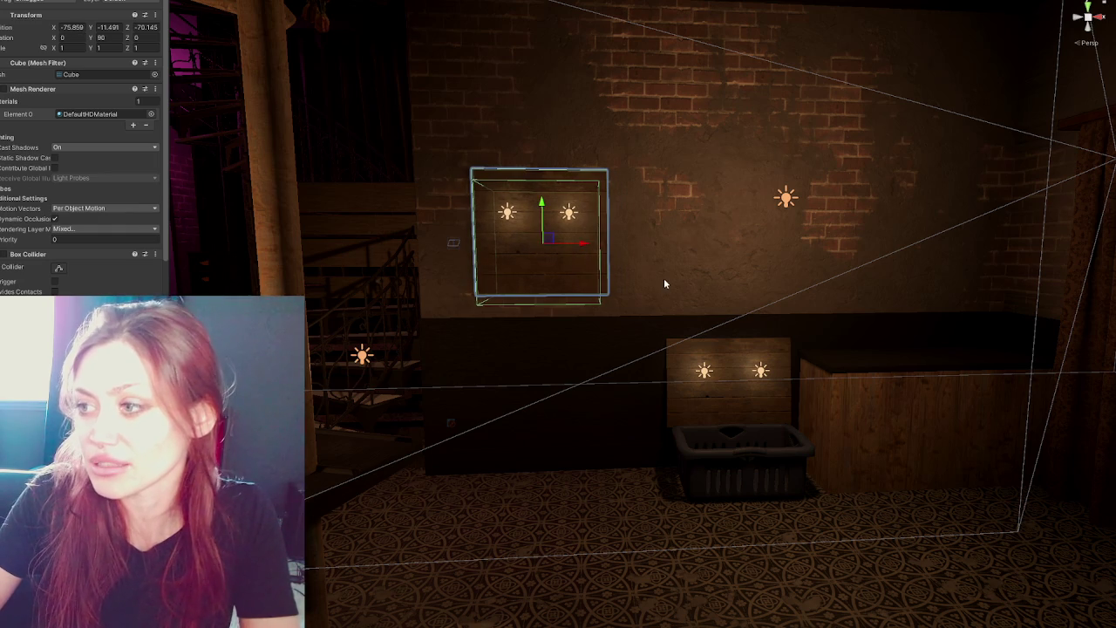
{"action": "scroll", "coordinate": [664, 278], "scroll_direction": "down", "scroll_amount": 3}
{"action": "left_click", "coordinate": [719, 373]}
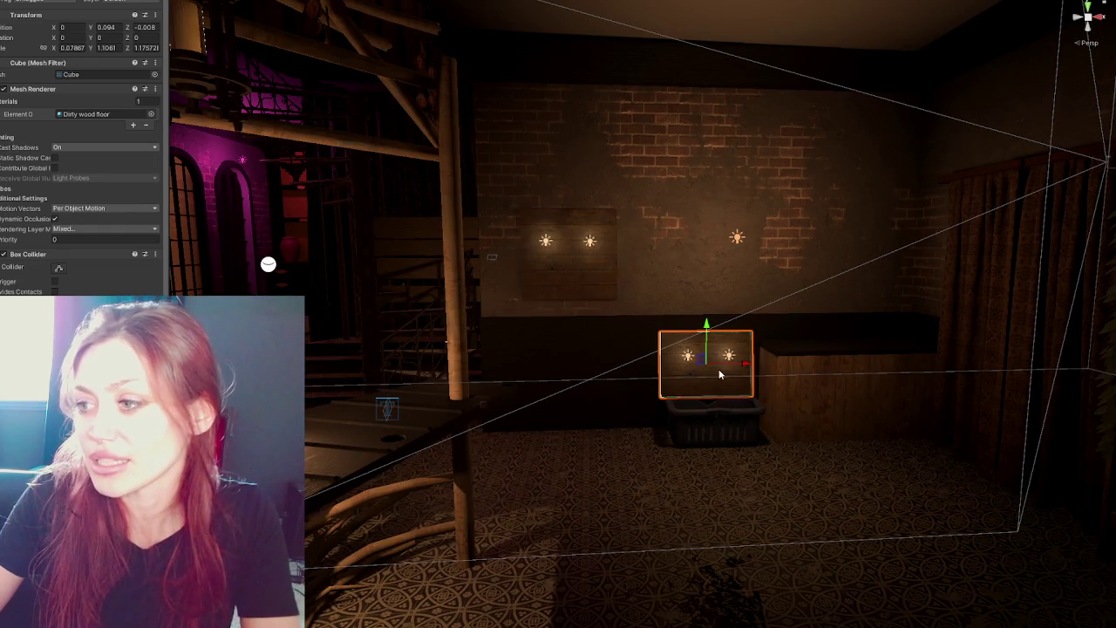
{"action": "left_click", "coordinate": [742, 365]}
{"action": "left_click_drag", "start_coordinate": [747, 374], "coordinate": [739, 375]}
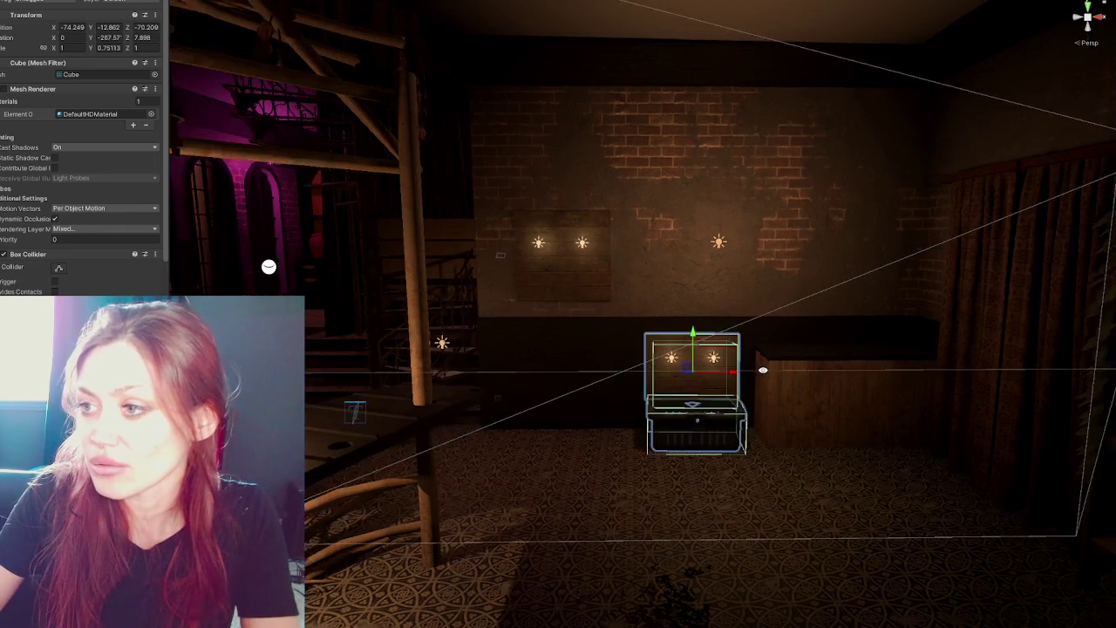
Select the cube inside the upper wall panel, then the point light beside the wall.
{"action": "left_click", "coordinate": [555, 280]}
{"action": "left_click", "coordinate": [540, 274]}
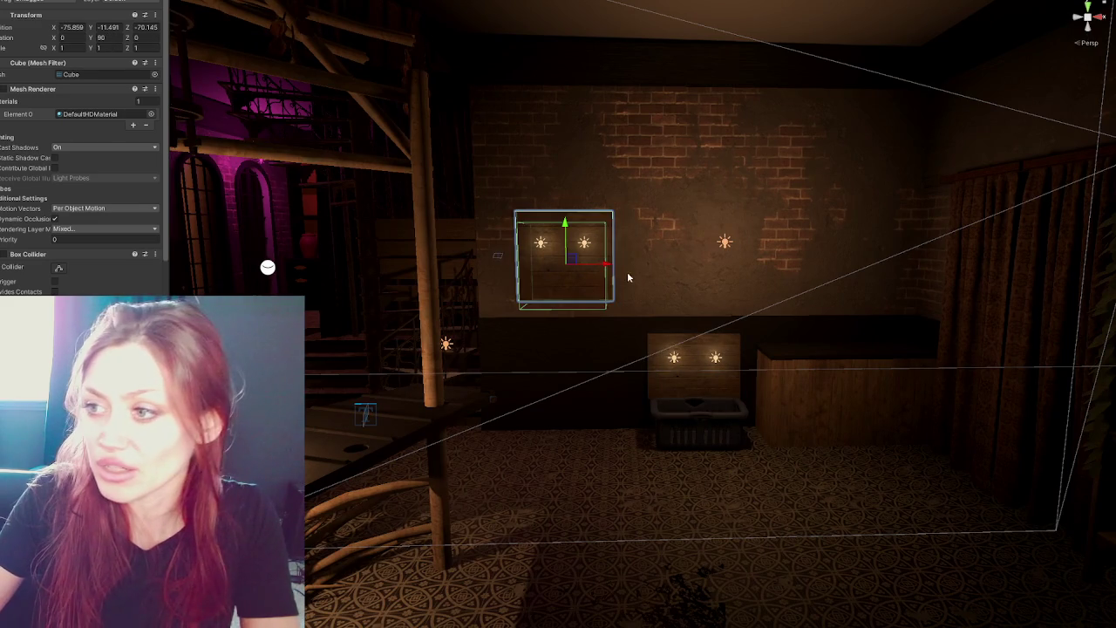
{"action": "left_click", "coordinate": [605, 271]}
{"action": "mouse_move", "coordinate": [756, 300]}
{"action": "left_mouse_down"}
{"action": "mouse_move", "coordinate": [724, 333]}
{"action": "mouse_move", "coordinate": [402, 257]}
{"action": "mouse_move", "coordinate": [744, 252]}
{"action": "mouse_move", "coordinate": [716, 277]}
{"action": "left_mouse_up"}
{"action": "left_click", "coordinate": [416, 251]}
{"action": "left_click", "coordinate": [418, 251]}
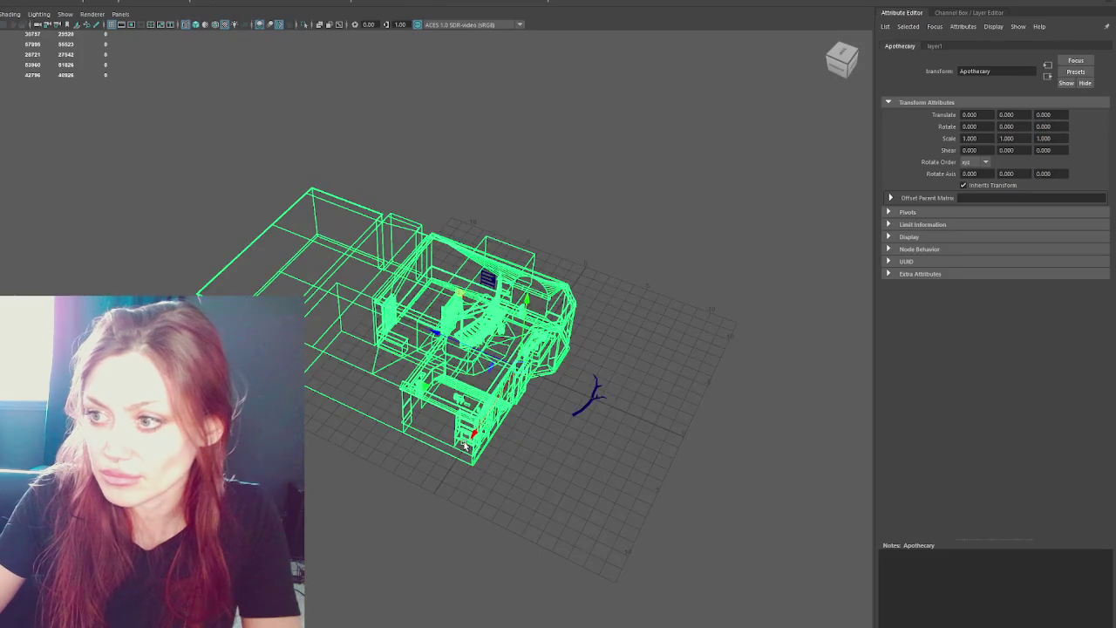
{"action": "scroll", "coordinate": [465, 444], "scroll_direction": "up", "scroll_amount": 10}
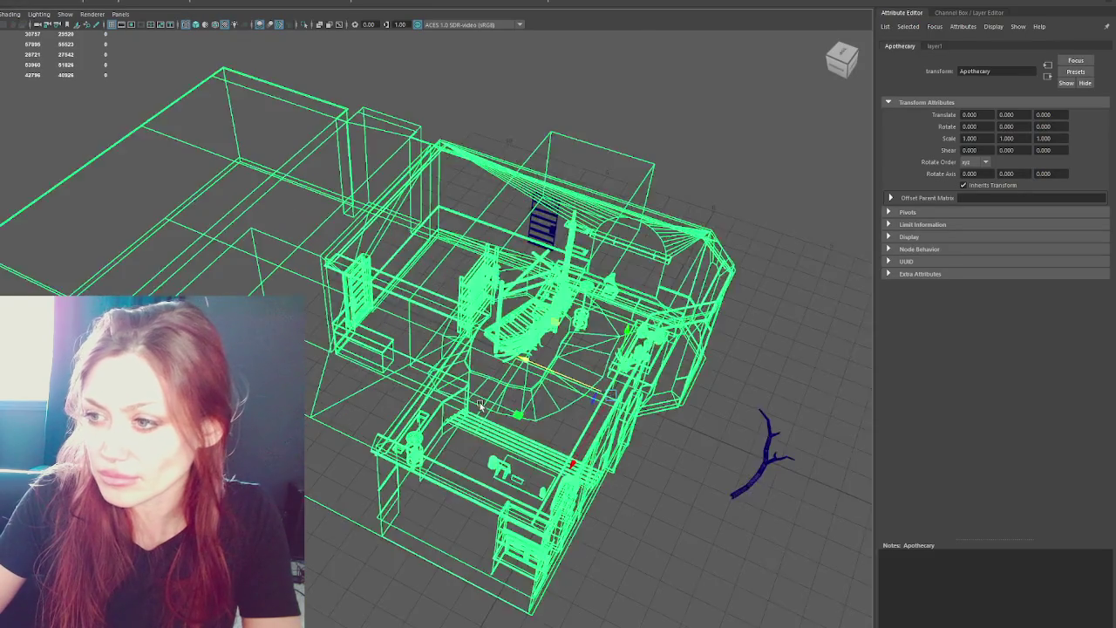
Select and frame the ceiling and wall trim to inspect the wireframe room.
{"action": "left_click", "coordinate": [619, 463]}
{"action": "mouse_move", "coordinate": [619, 463]}
{"action": "left_mouse_down"}
{"action": "mouse_move", "coordinate": [609, 421]}
{"action": "mouse_move", "coordinate": [546, 413]}
{"action": "left_mouse_up"}
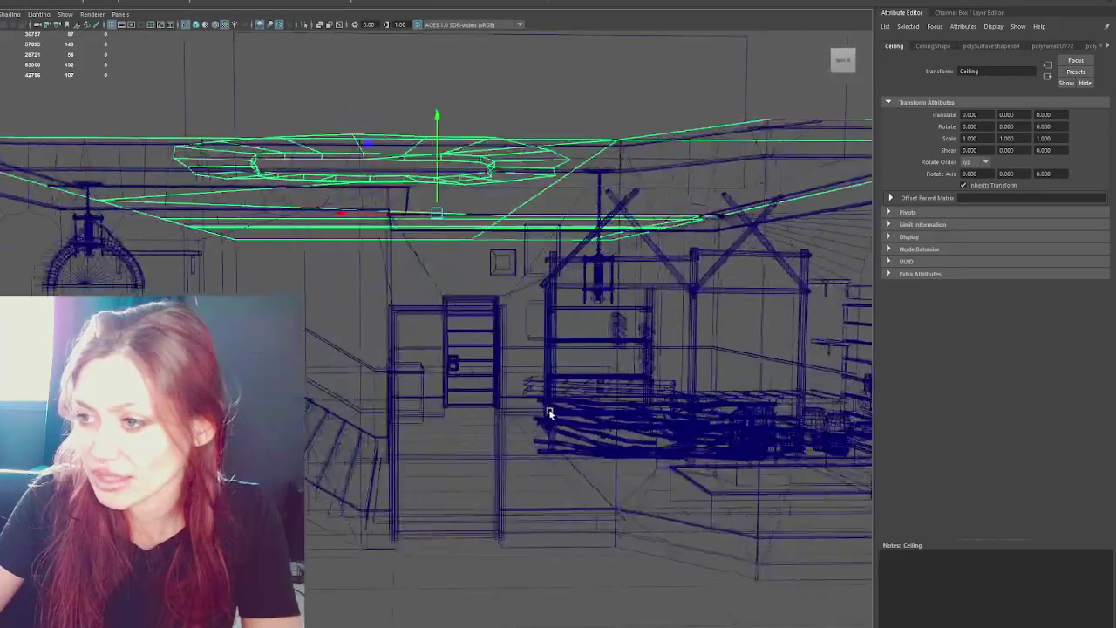
{"action": "left_click", "coordinate": [588, 414]}
{"action": "key", "text": "f"}
{"action": "mouse_move", "coordinate": [689, 401]}
{"action": "left_mouse_down"}
{"action": "mouse_move", "coordinate": [663, 454]}
{"action": "mouse_move", "coordinate": [645, 436]}
{"action": "left_mouse_up"}
{"action": "left_click_drag", "start_coordinate": [307, 388], "coordinate": [309, 495]}
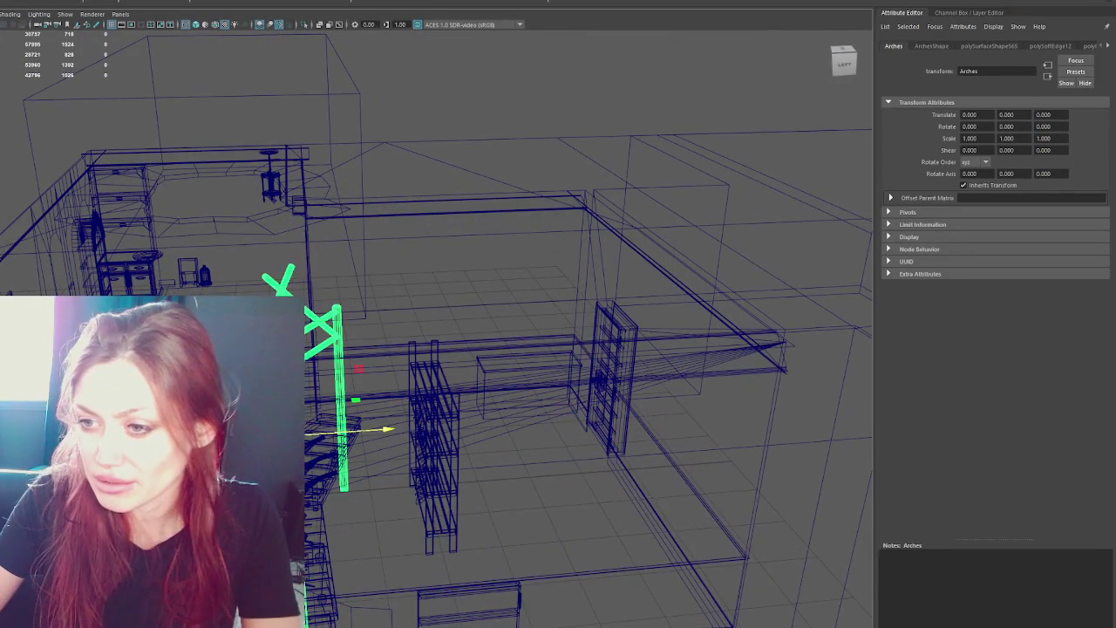
Select CounterTopDoors1 and nudge it along Z to 1.163.
{"action": "left_click", "coordinate": [316, 516]}
{"action": "key", "text": "f"}
{"action": "left_click_drag", "start_coordinate": [450, 516], "coordinate": [408, 506]}
{"action": "left_click", "coordinate": [408, 506]}
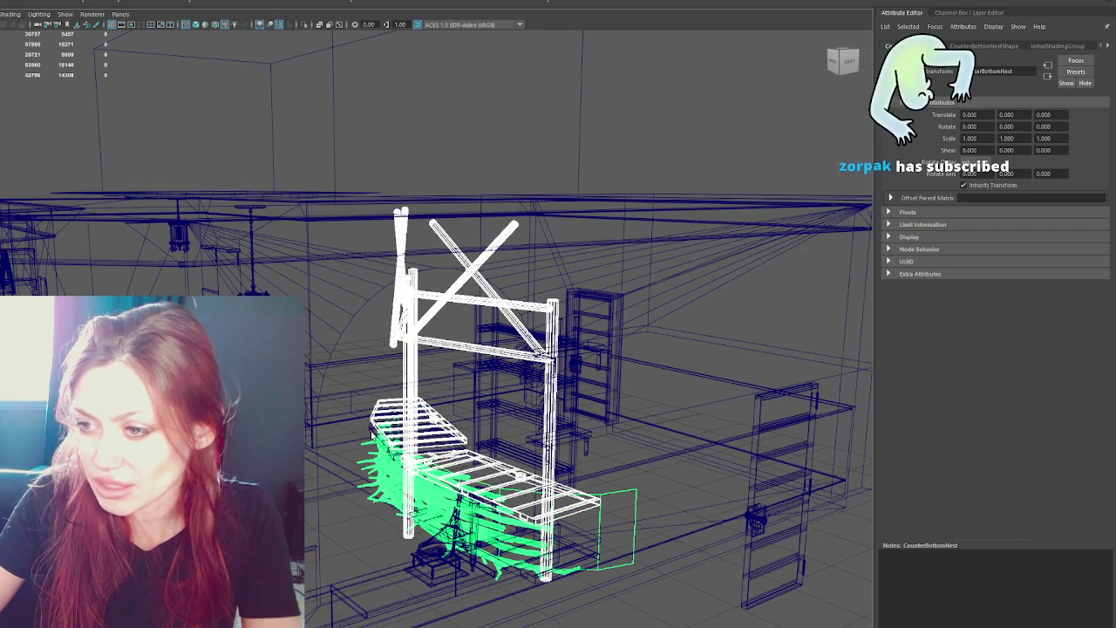
{"action": "left_click", "coordinate": [524, 514]}
{"action": "mouse_move", "coordinate": [523, 515]}
{"action": "left_mouse_down"}
{"action": "mouse_move", "coordinate": [584, 514]}
{"action": "mouse_move", "coordinate": [542, 515]}
{"action": "left_mouse_up"}
{"action": "mouse_move", "coordinate": [548, 455]}
{"action": "left_mouse_down"}
{"action": "mouse_move", "coordinate": [573, 465]}
{"action": "mouse_move", "coordinate": [445, 482]}
{"action": "mouse_move", "coordinate": [481, 450]}
{"action": "mouse_move", "coordinate": [482, 499]}
{"action": "mouse_move", "coordinate": [663, 393]}
{"action": "mouse_move", "coordinate": [664, 359]}
{"action": "mouse_move", "coordinate": [590, 369]}
{"action": "mouse_move", "coordinate": [523, 401]}
{"action": "mouse_move", "coordinate": [436, 419]}
{"action": "left_mouse_up"}
Freeze the counter's transforms and re-export the Apothecary group over Apothecary.fbx, then return to Unity.
{"action": "left_click", "coordinate": [133, 3]}
{"action": "key", "text": "Up"}
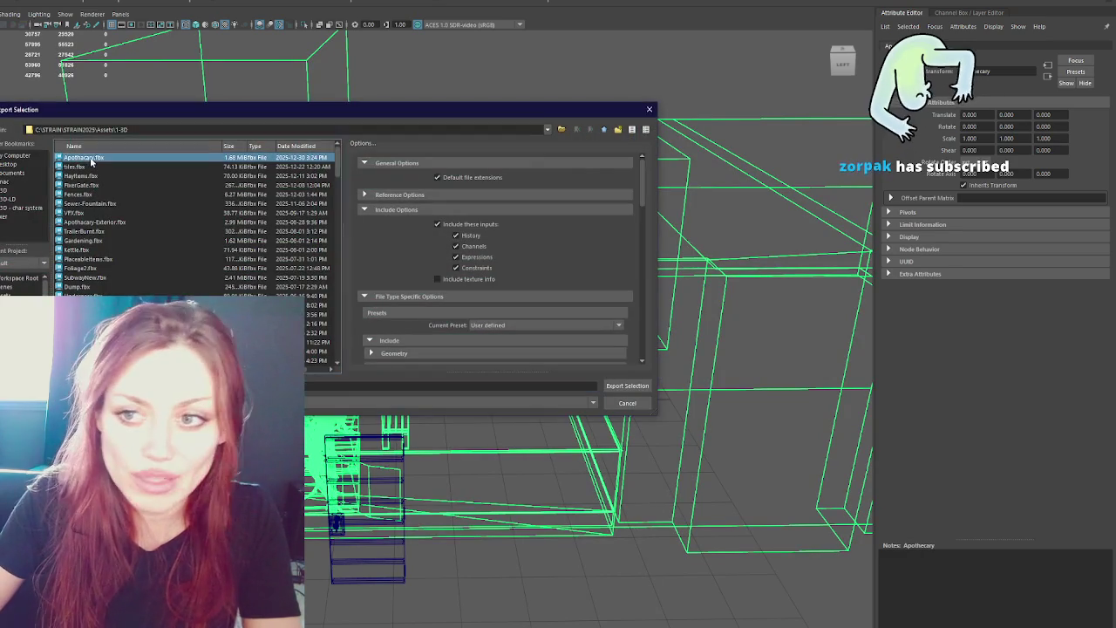
{"action": "left_click", "coordinate": [622, 386]}
{"action": "key", "text": "Return"}
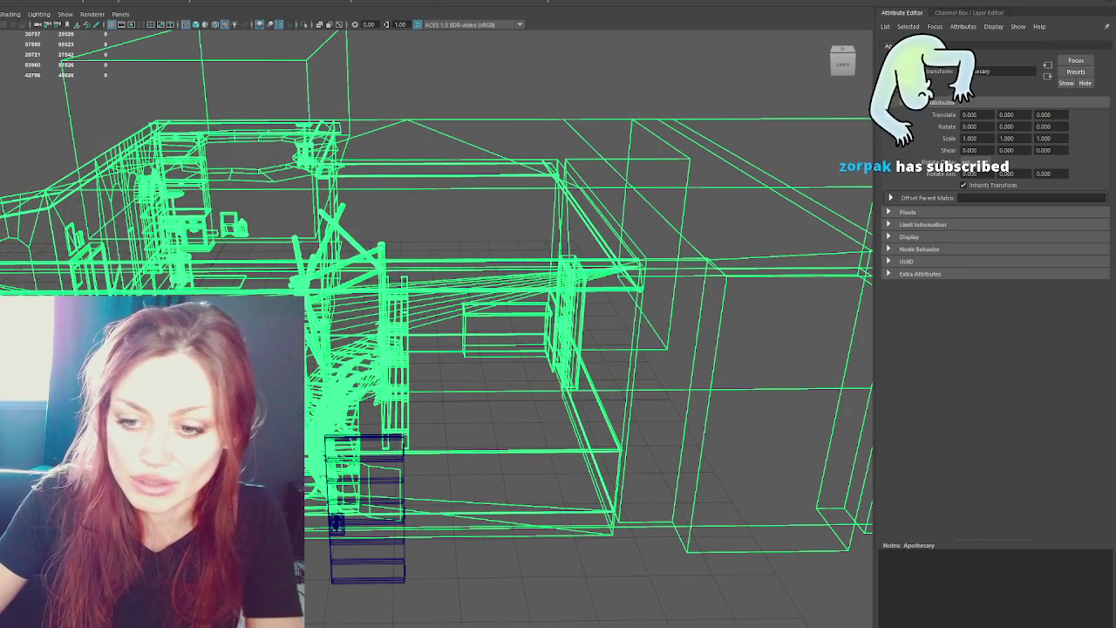
{"action": "key", "text": "alt+Tab"}
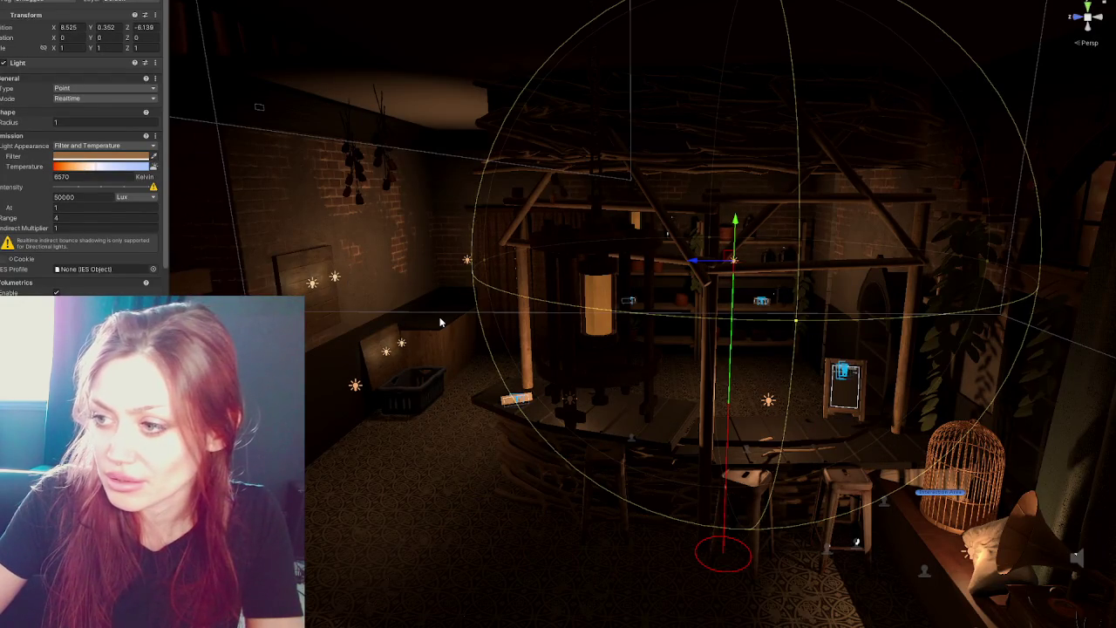
Select the counter, its legs and the overhead wooden frame, and move them back.
{"action": "key", "text": "f"}
{"action": "left_click", "coordinate": [509, 430]}
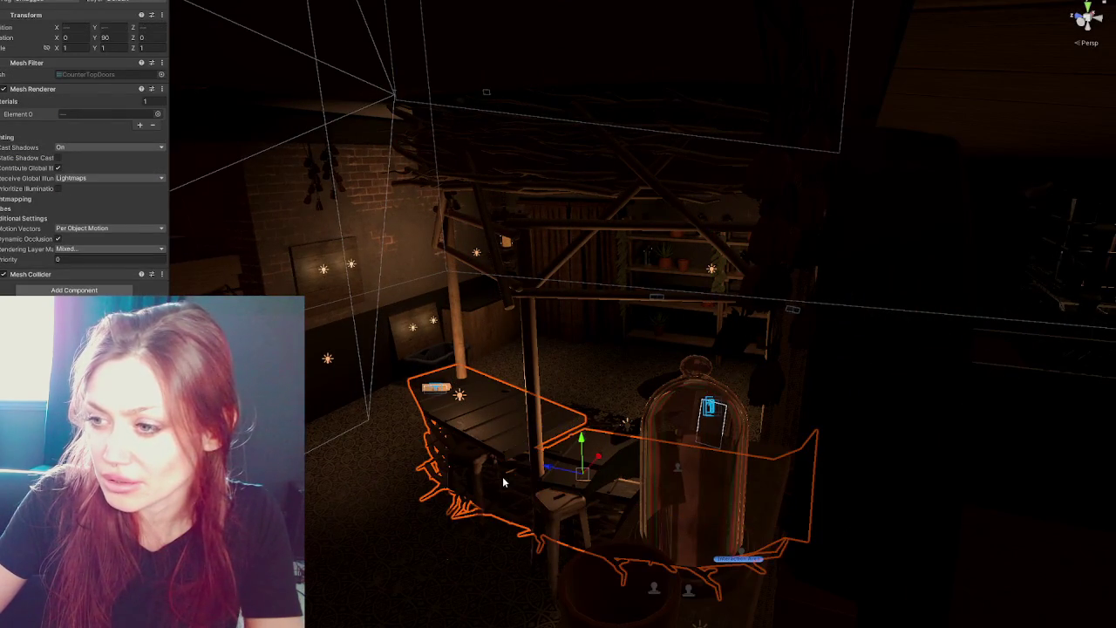
{"action": "left_click", "coordinate": [488, 479]}
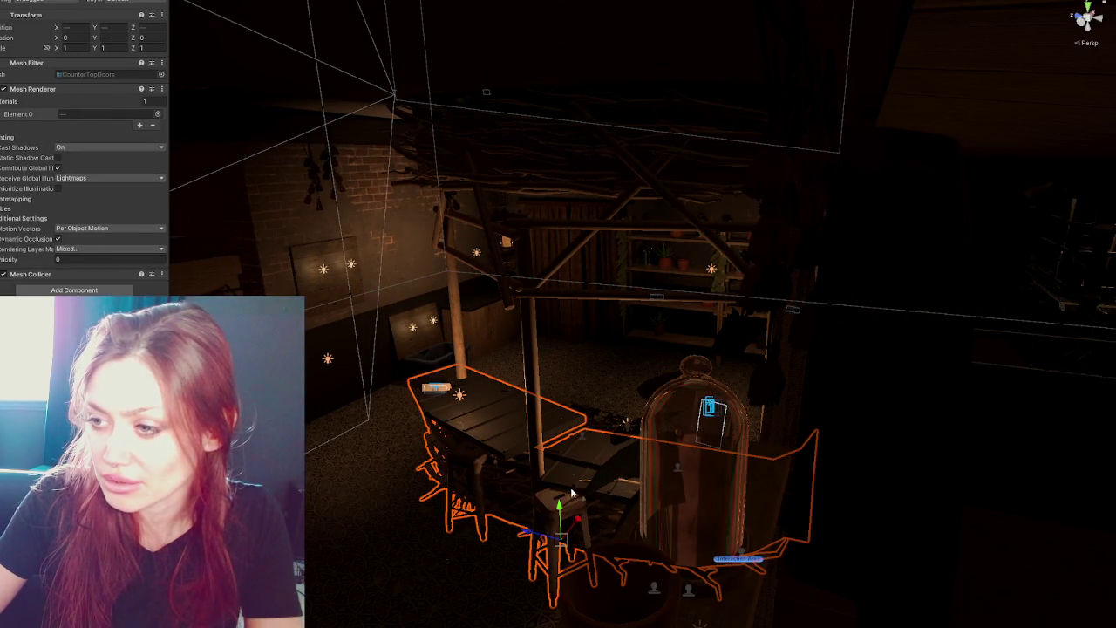
{"action": "left_click", "coordinate": [526, 299], "text": "shift"}
{"action": "mouse_move", "coordinate": [581, 329]}
{"action": "left_mouse_down"}
{"action": "mouse_move", "coordinate": [609, 305]}
{"action": "mouse_move", "coordinate": [663, 366]}
{"action": "mouse_move", "coordinate": [639, 348]}
{"action": "left_mouse_up"}
Push the counter stall further back and lower it slightly, checking from several angles.
{"action": "key", "text": "f"}
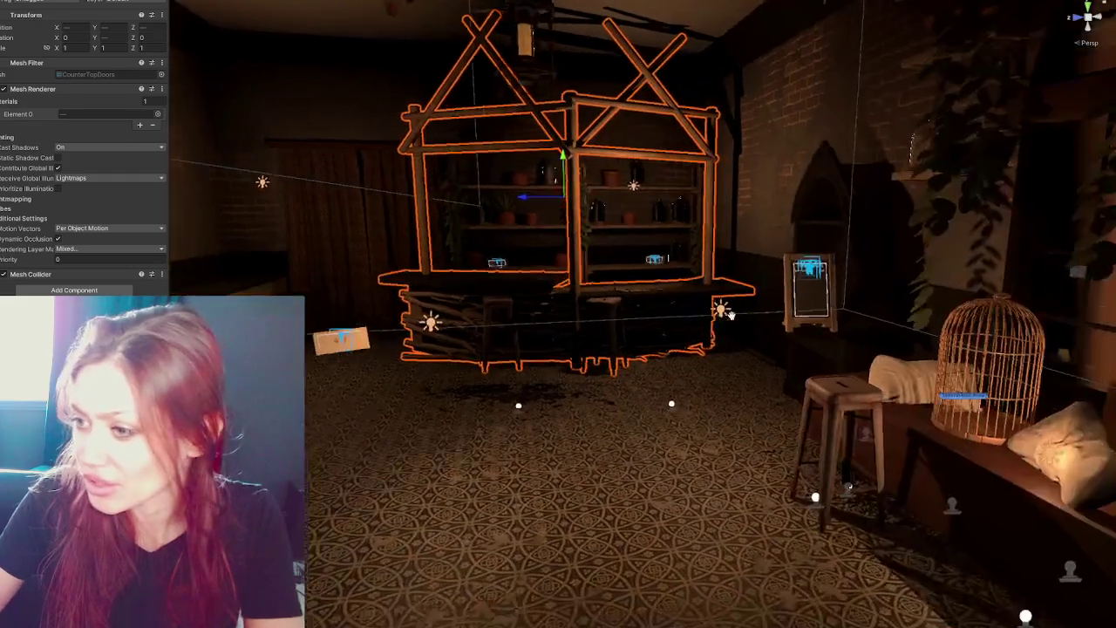
{"action": "scroll", "coordinate": [825, 338], "scroll_direction": "down", "scroll_amount": 4}
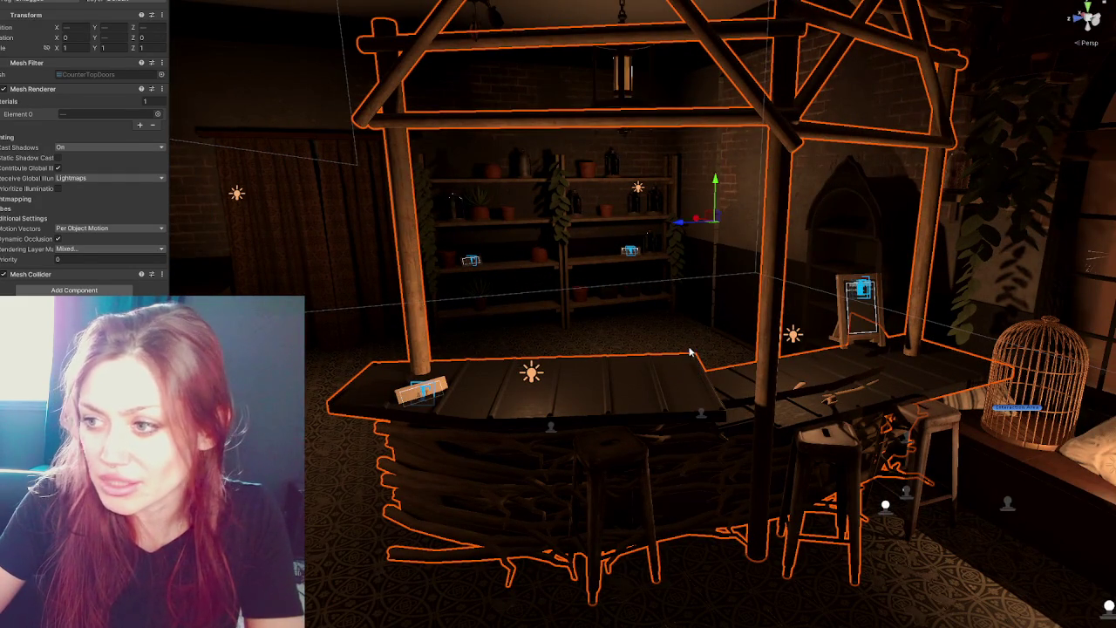
{"action": "mouse_move", "coordinate": [694, 222]}
{"action": "left_mouse_down"}
{"action": "mouse_move", "coordinate": [581, 189]}
{"action": "mouse_move", "coordinate": [717, 206]}
{"action": "left_mouse_up"}
{"action": "scroll", "coordinate": [708, 236], "scroll_direction": "up", "scroll_amount": 5}
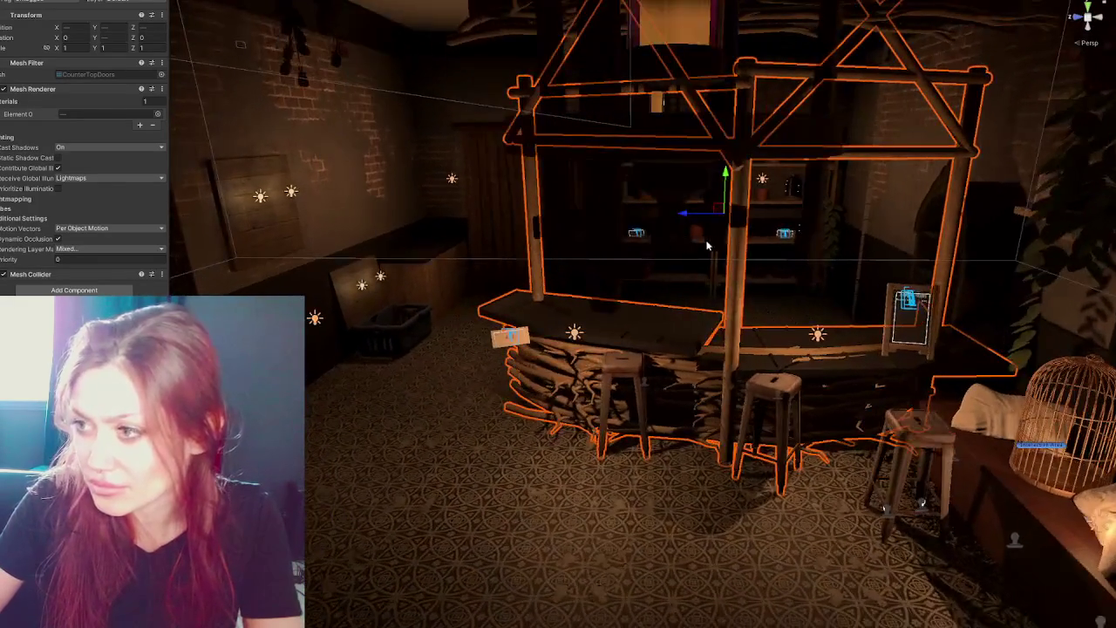
{"action": "left_click_drag", "start_coordinate": [706, 246], "coordinate": [746, 202]}
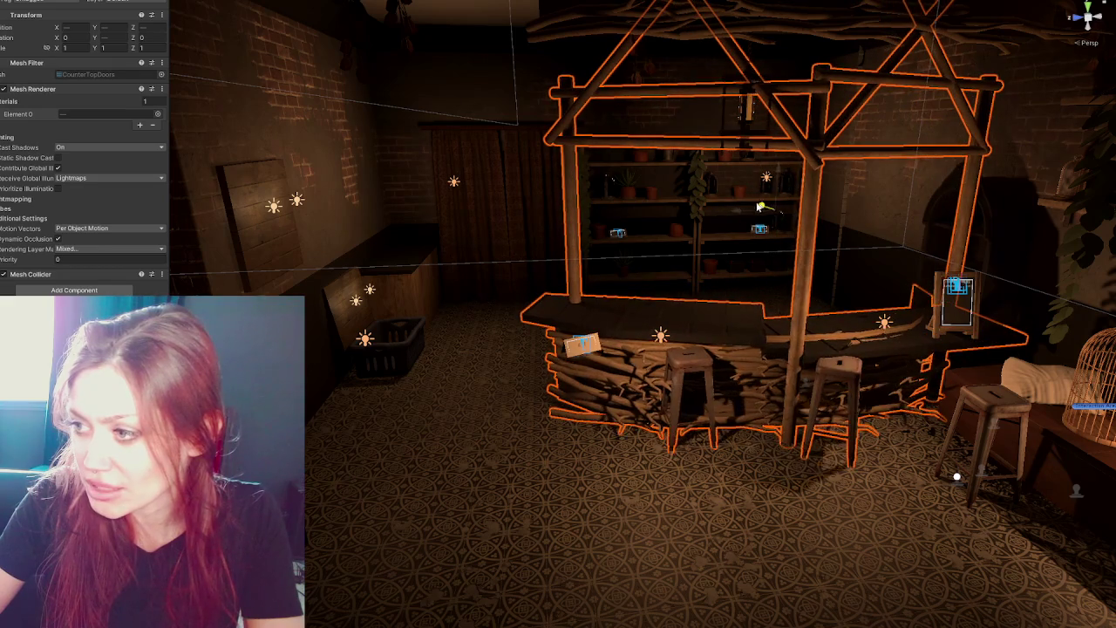
{"action": "mouse_move", "coordinate": [751, 414]}
{"action": "left_mouse_down"}
{"action": "mouse_move", "coordinate": [764, 328]}
{"action": "mouse_move", "coordinate": [787, 323]}
{"action": "mouse_move", "coordinate": [558, 344]}
{"action": "mouse_move", "coordinate": [647, 340]}
{"action": "mouse_move", "coordinate": [553, 309]}
{"action": "mouse_move", "coordinate": [511, 316]}
{"action": "mouse_move", "coordinate": [782, 358]}
{"action": "left_mouse_up"}
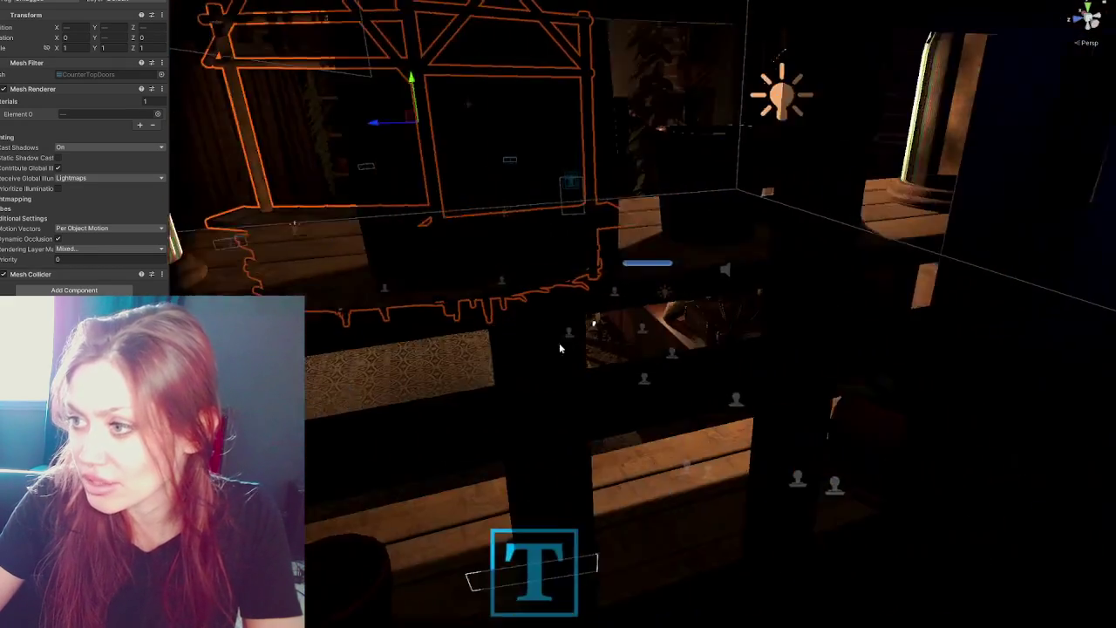
{"action": "key", "text": "f"}
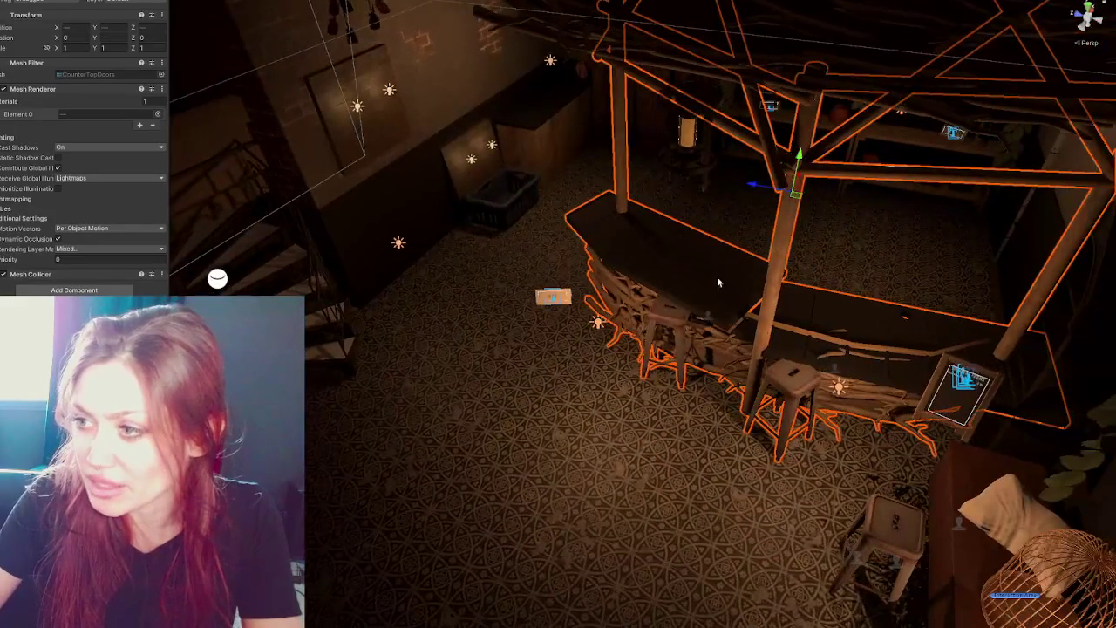
{"action": "left_click_drag", "start_coordinate": [802, 180], "coordinate": [795, 202]}
{"action": "key", "text": "f"}
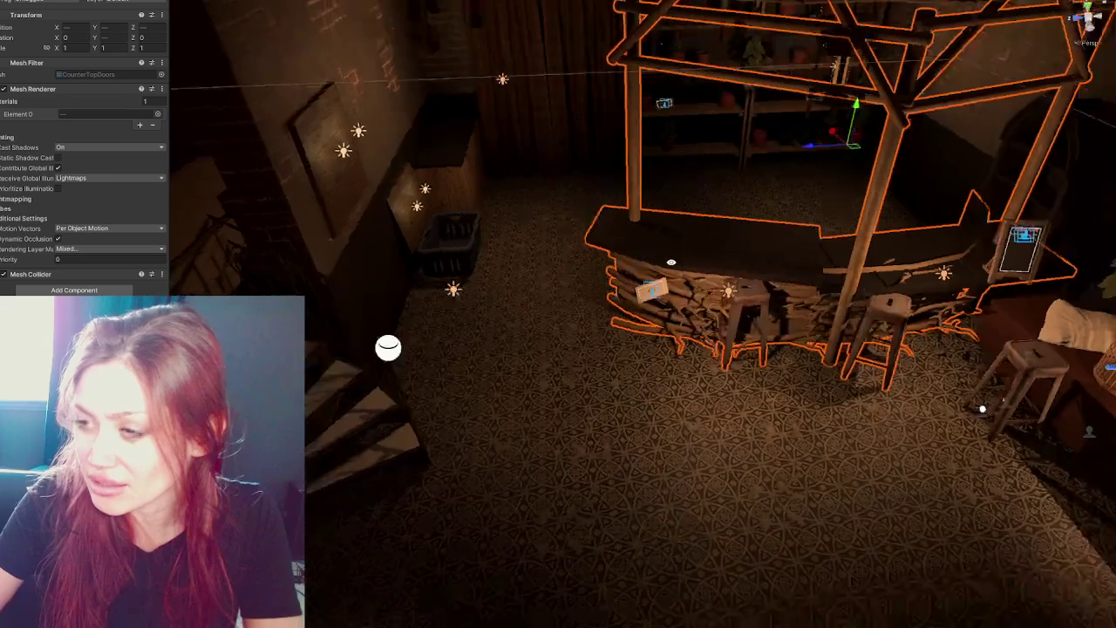
{"action": "left_click_drag", "start_coordinate": [798, 293], "coordinate": [868, 301]}
{"action": "left_click", "coordinate": [807, 232]}
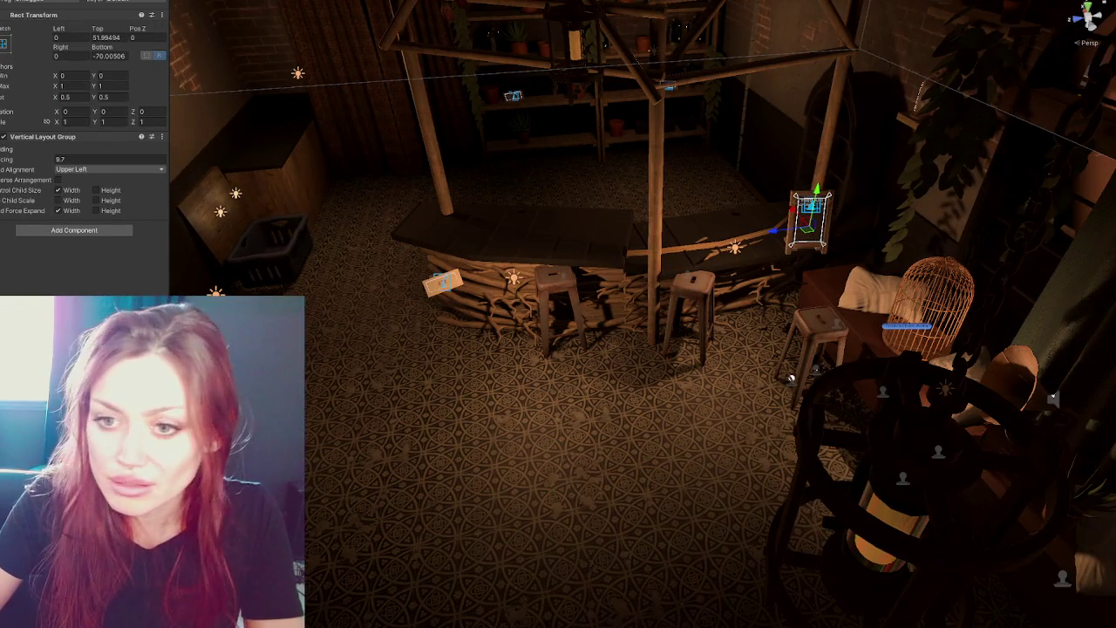
Nudge the chalkboard slightly left and raise the counter top slightly.
{"action": "left_click", "coordinate": [804, 228]}
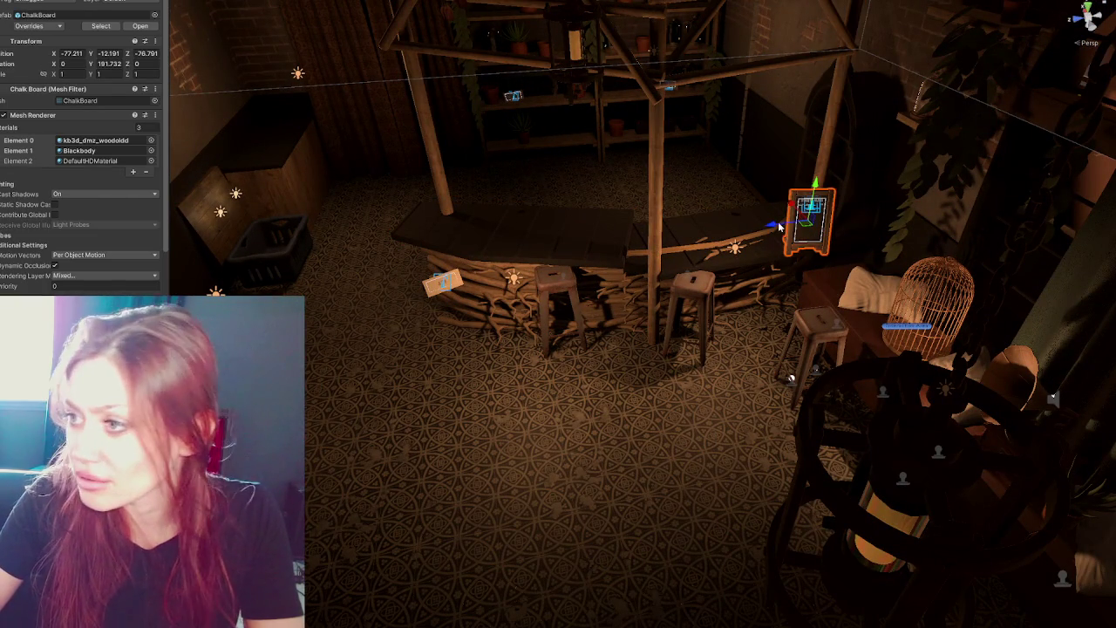
{"action": "left_click_drag", "start_coordinate": [793, 207], "coordinate": [772, 203]}
{"action": "scroll", "coordinate": [772, 202], "scroll_direction": "up", "scroll_amount": 1}
{"action": "left_click_drag", "start_coordinate": [754, 183], "coordinate": [760, 188]}
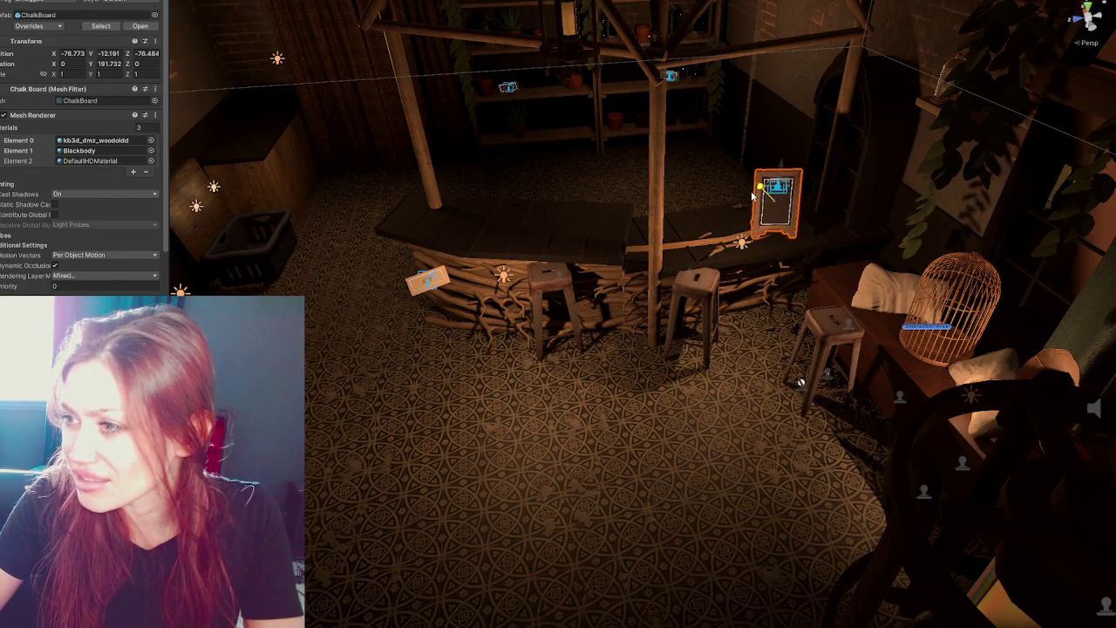
{"action": "left_click", "coordinate": [704, 219]}
{"action": "left_click_drag", "start_coordinate": [632, 196], "coordinate": [649, 174]}
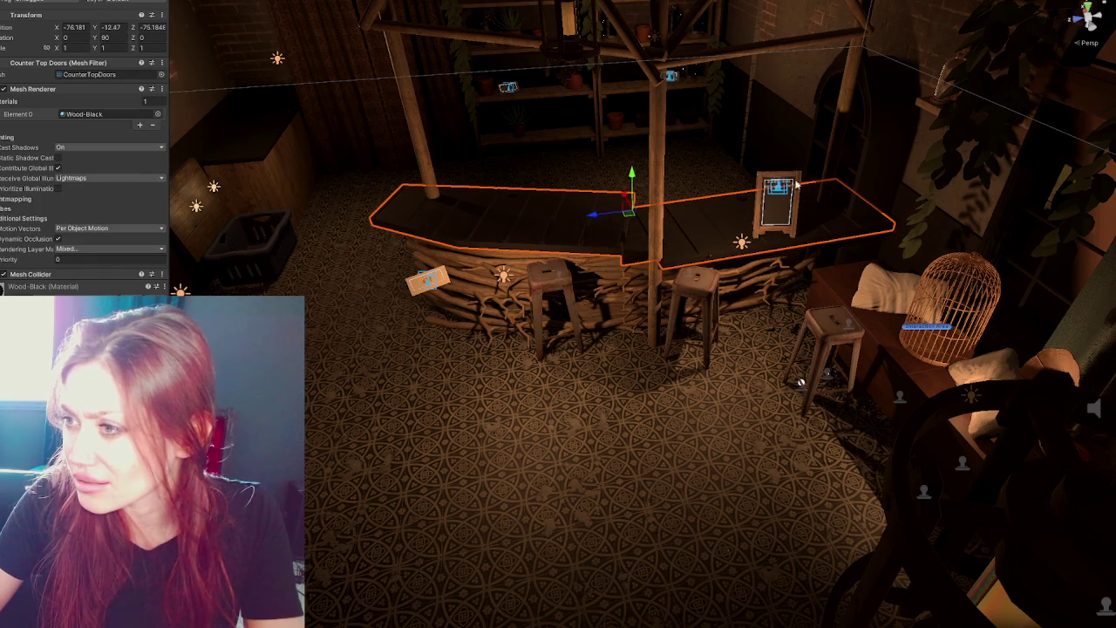
Line the front, rear and right bar stools up beside the counter.
{"action": "left_click", "coordinate": [693, 301]}
{"action": "left_click_drag", "start_coordinate": [665, 324], "coordinate": [567, 339]}
{"action": "left_click", "coordinate": [545, 287]}
{"action": "mouse_move", "coordinate": [545, 288]}
{"action": "left_mouse_down"}
{"action": "mouse_move", "coordinate": [594, 341]}
{"action": "mouse_move", "coordinate": [586, 314]}
{"action": "mouse_move", "coordinate": [567, 305]}
{"action": "left_mouse_up"}
{"action": "left_click", "coordinate": [586, 314]}
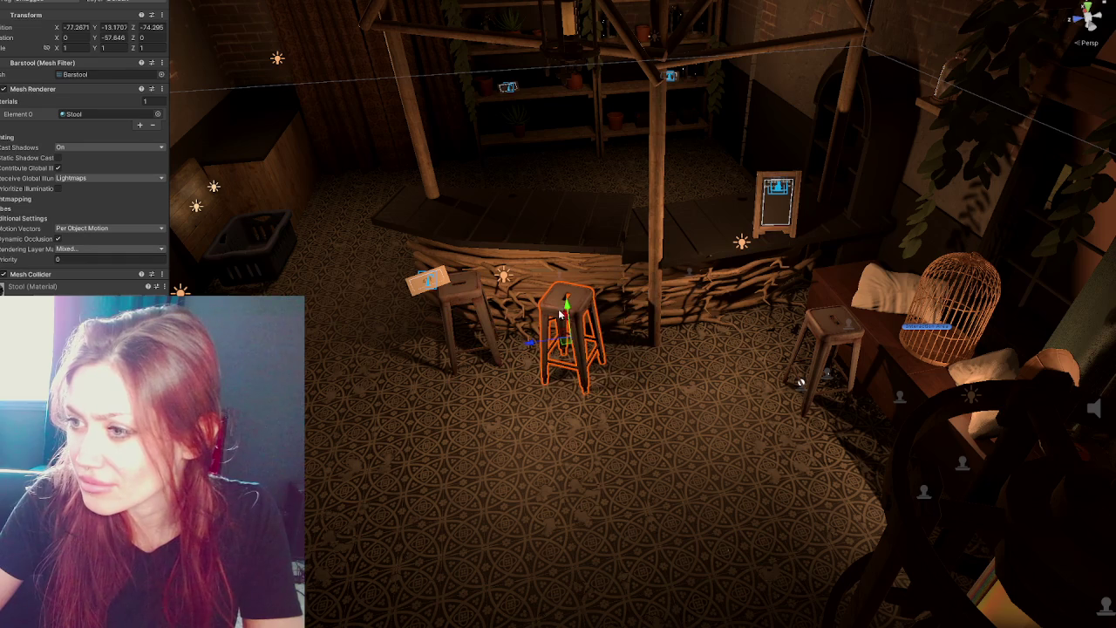
{"action": "left_click", "coordinate": [827, 344]}
{"action": "mouse_move", "coordinate": [815, 336]}
{"action": "left_mouse_down"}
{"action": "mouse_move", "coordinate": [728, 353]}
{"action": "mouse_move", "coordinate": [689, 324]}
{"action": "mouse_move", "coordinate": [654, 322]}
{"action": "mouse_move", "coordinate": [667, 332]}
{"action": "left_mouse_up"}
Move the point light up and left above the counter.
{"action": "left_click", "coordinate": [743, 246]}
{"action": "mouse_move", "coordinate": [748, 209]}
{"action": "left_mouse_down"}
{"action": "mouse_move", "coordinate": [715, 183]}
{"action": "mouse_move", "coordinate": [740, 208]}
{"action": "mouse_move", "coordinate": [466, 255]}
{"action": "mouse_move", "coordinate": [428, 225]}
{"action": "mouse_move", "coordinate": [478, 122]}
{"action": "mouse_move", "coordinate": [463, 150]}
{"action": "left_mouse_up"}
{"action": "left_click", "coordinate": [388, 227]}
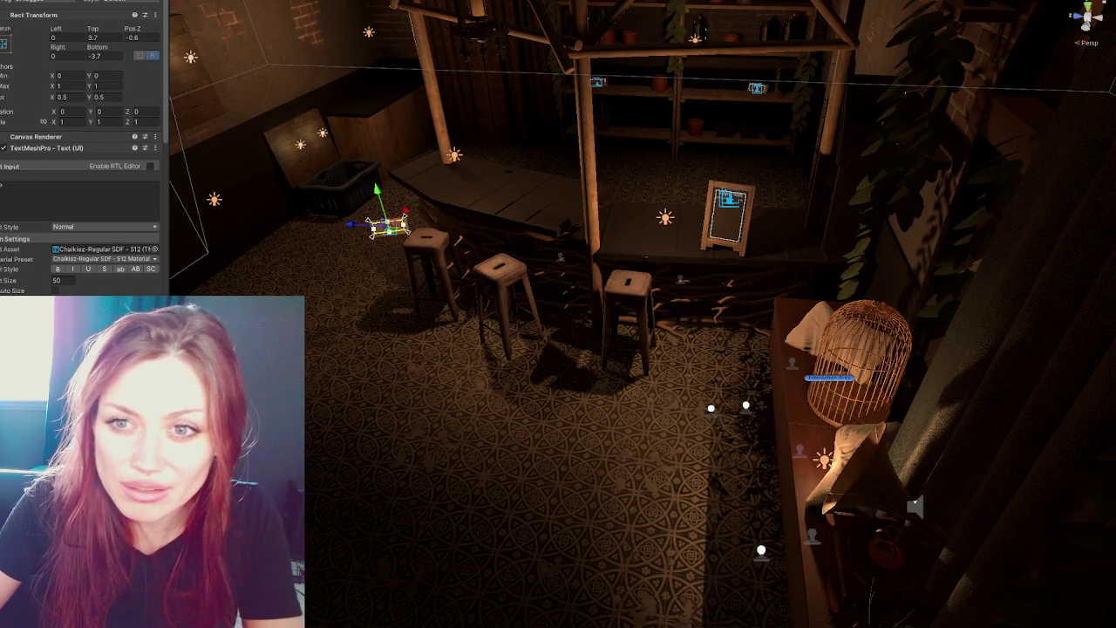
Move the price card on the counter up and left, then rotate it.
{"action": "left_click", "coordinate": [451, 173]}
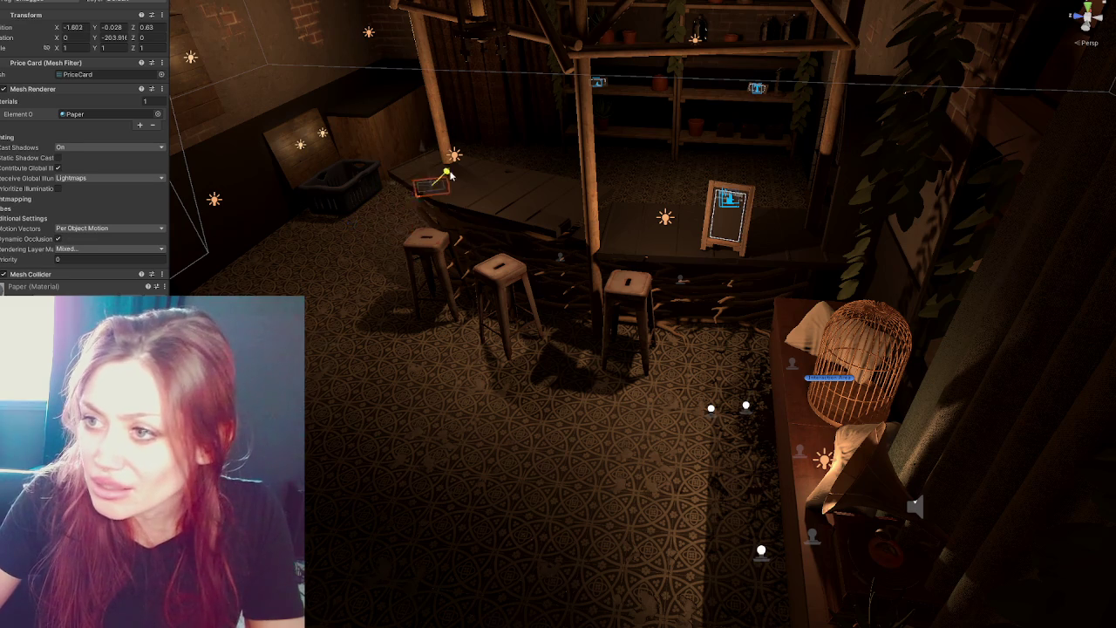
{"action": "mouse_move", "coordinate": [456, 171]}
{"action": "left_mouse_down"}
{"action": "mouse_move", "coordinate": [471, 118]}
{"action": "mouse_move", "coordinate": [262, 107]}
{"action": "mouse_move", "coordinate": [387, 90]}
{"action": "mouse_move", "coordinate": [414, 103]}
{"action": "left_mouse_up"}
{"action": "key", "text": "e"}
Pull the view back and select the Decal-Dirtlight decal beside the stools.
{"action": "left_click_drag", "start_coordinate": [789, 259], "coordinate": [756, 313]}
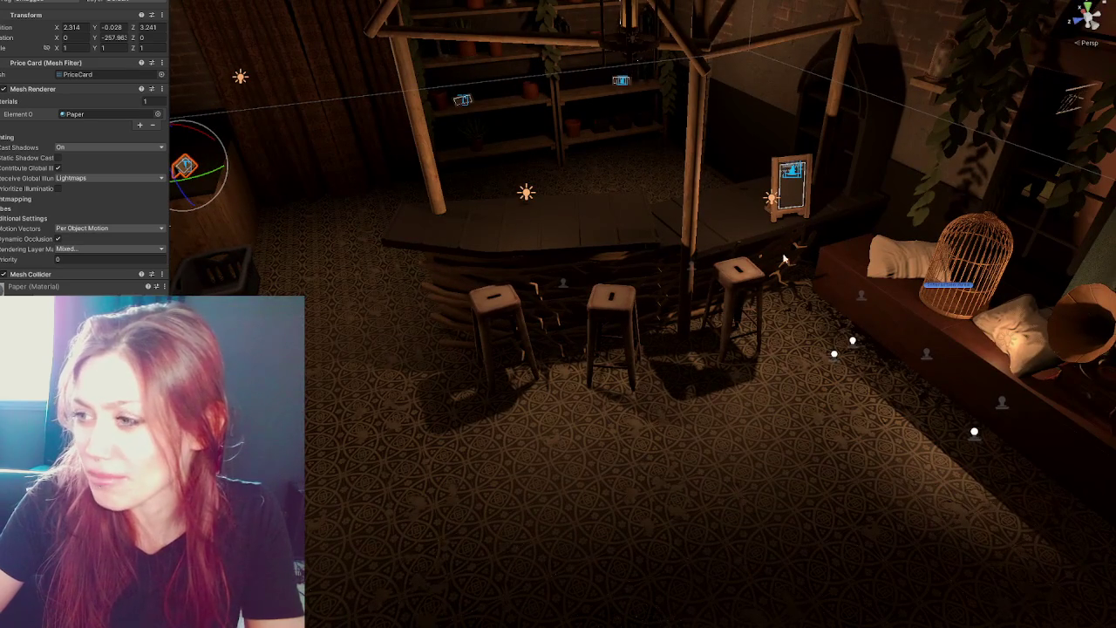
{"action": "mouse_move", "coordinate": [775, 229]}
{"action": "left_mouse_down"}
{"action": "mouse_move", "coordinate": [732, 247]}
{"action": "mouse_move", "coordinate": [778, 277]}
{"action": "mouse_move", "coordinate": [399, 533]}
{"action": "mouse_move", "coordinate": [595, 224]}
{"action": "mouse_move", "coordinate": [618, 253]}
{"action": "left_mouse_up"}
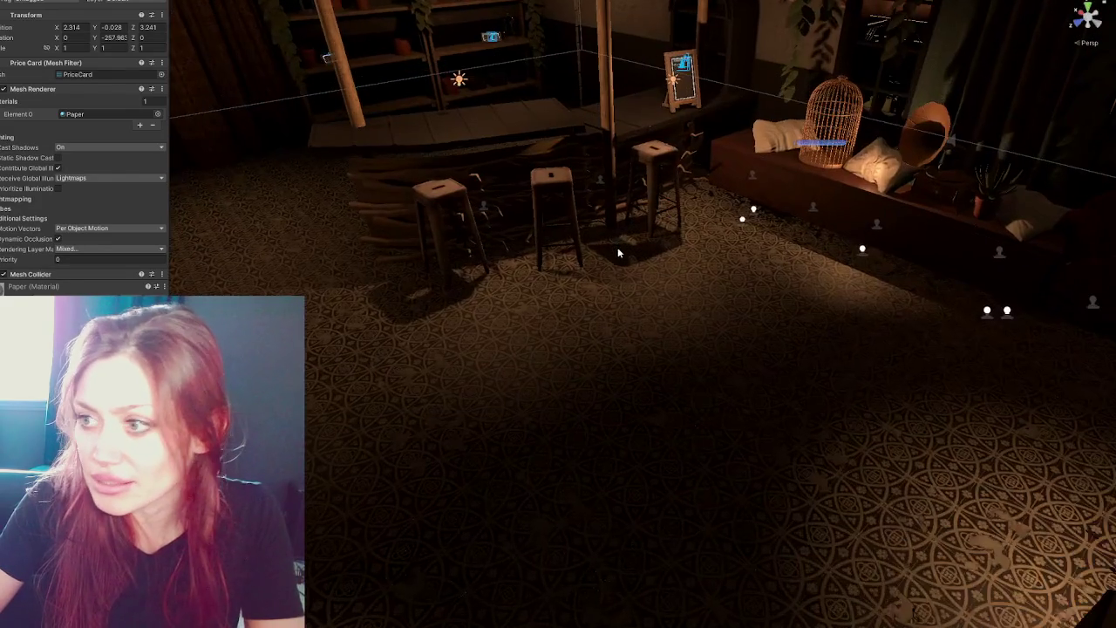
{"action": "scroll", "coordinate": [627, 259], "scroll_direction": "down", "scroll_amount": 2}
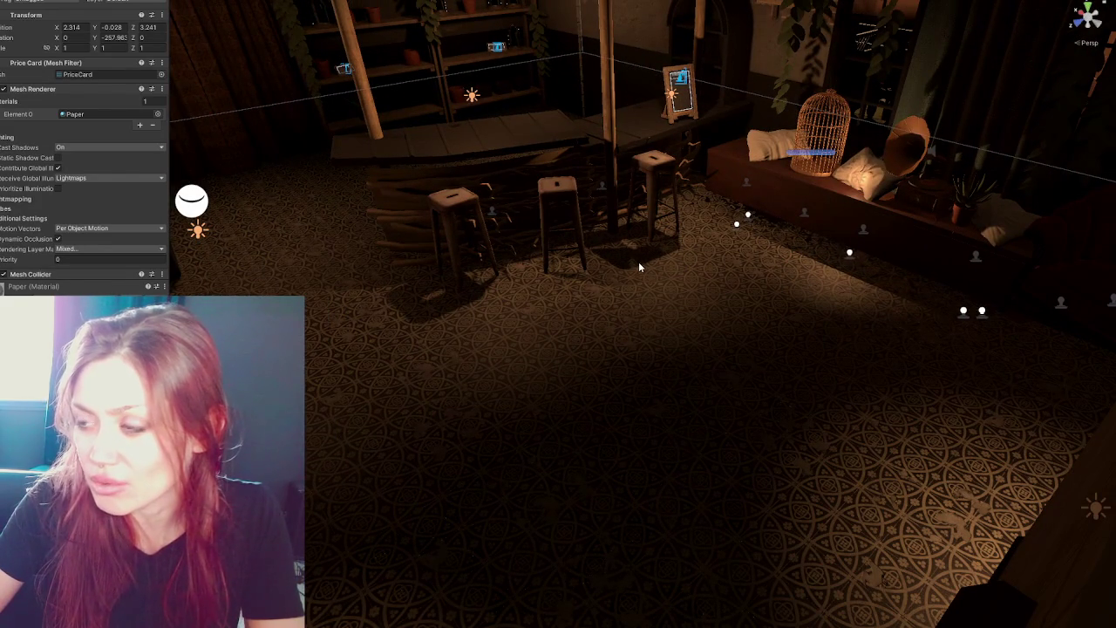
{"action": "left_click", "coordinate": [498, 216]}
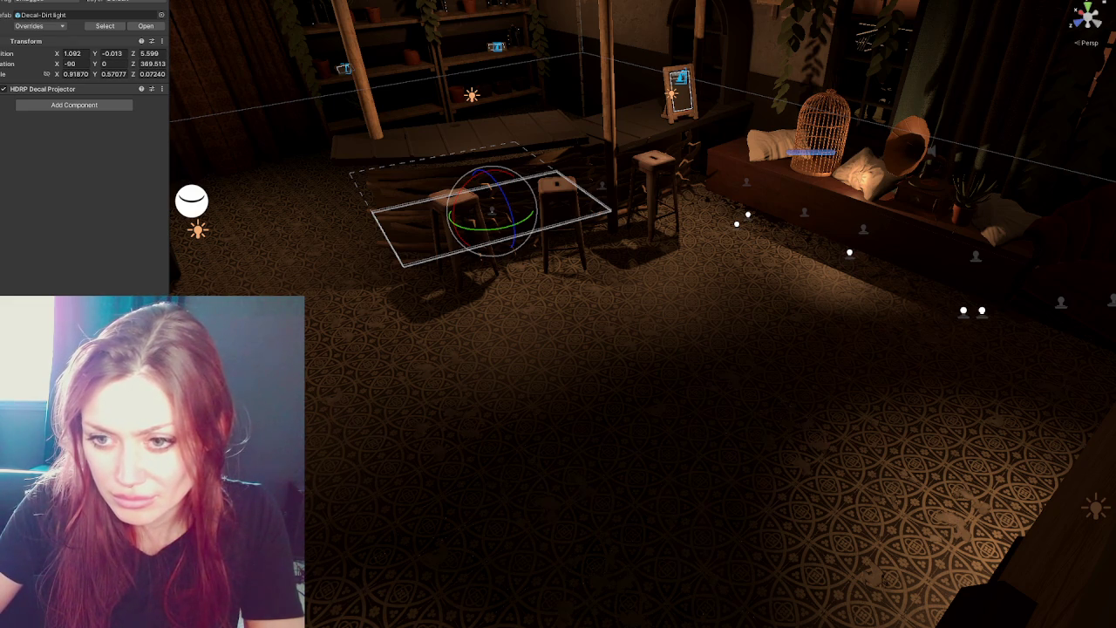
Move Rug 001 toward the front of the room and rotate it slightly.
{"action": "left_click", "coordinate": [531, 381]}
{"action": "key", "text": "w"}
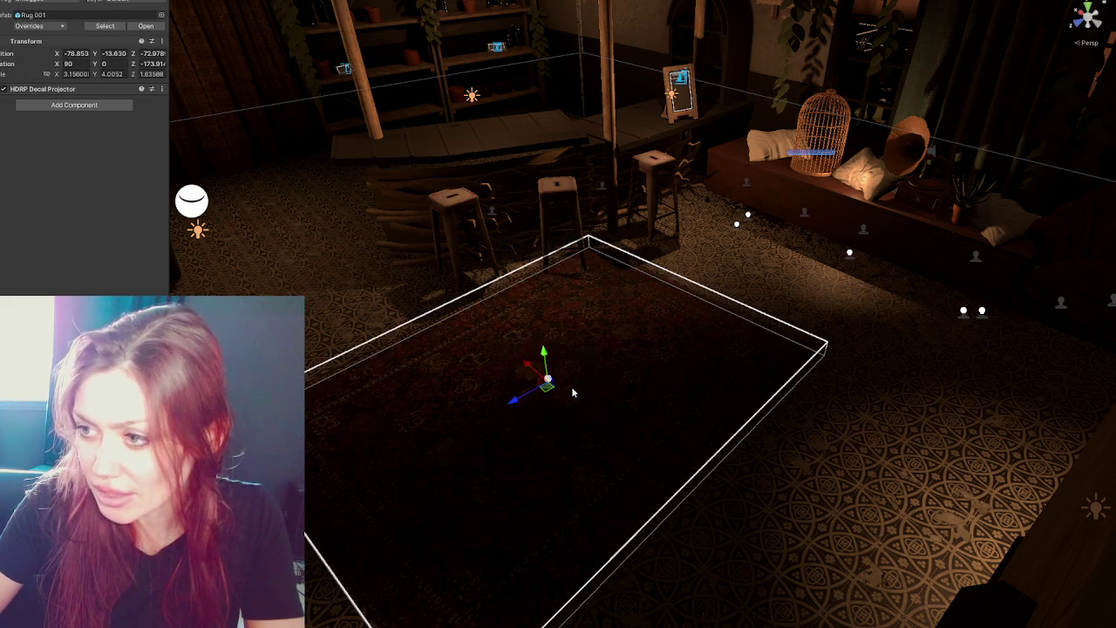
{"action": "mouse_move", "coordinate": [528, 367]}
{"action": "left_mouse_down"}
{"action": "mouse_move", "coordinate": [576, 419]}
{"action": "mouse_move", "coordinate": [673, 433]}
{"action": "mouse_move", "coordinate": [744, 412]}
{"action": "mouse_move", "coordinate": [713, 391]}
{"action": "left_mouse_up"}
{"action": "key", "text": "e"}
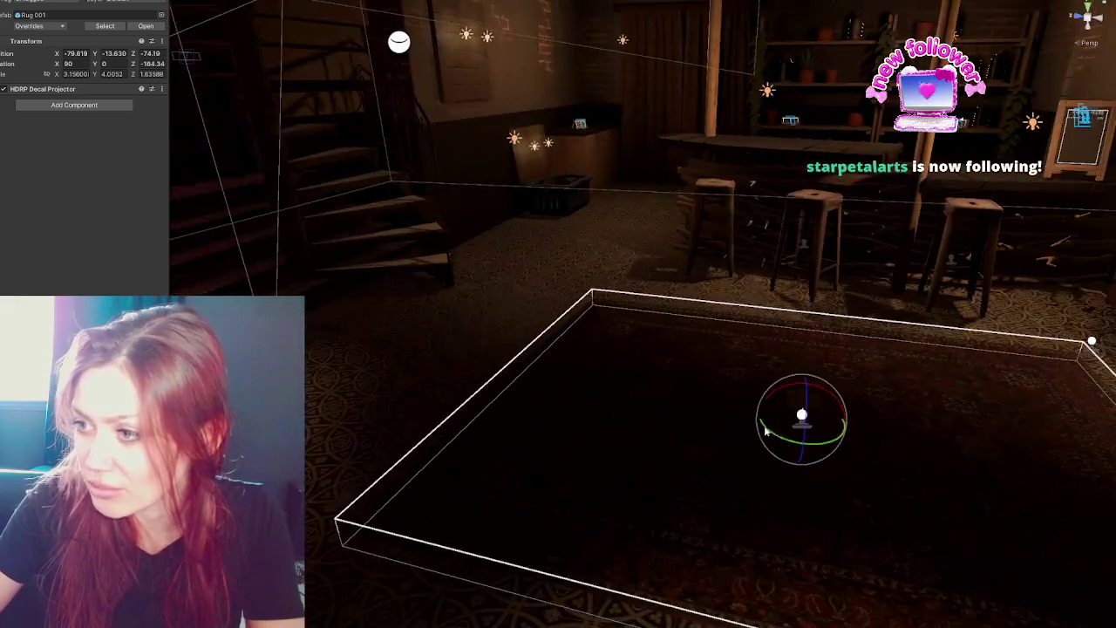
{"action": "key", "text": "w"}
{"action": "mouse_move", "coordinate": [784, 418]}
{"action": "left_mouse_down"}
{"action": "mouse_move", "coordinate": [646, 418]}
{"action": "mouse_move", "coordinate": [822, 264]}
{"action": "mouse_move", "coordinate": [340, 285]}
{"action": "left_mouse_up"}
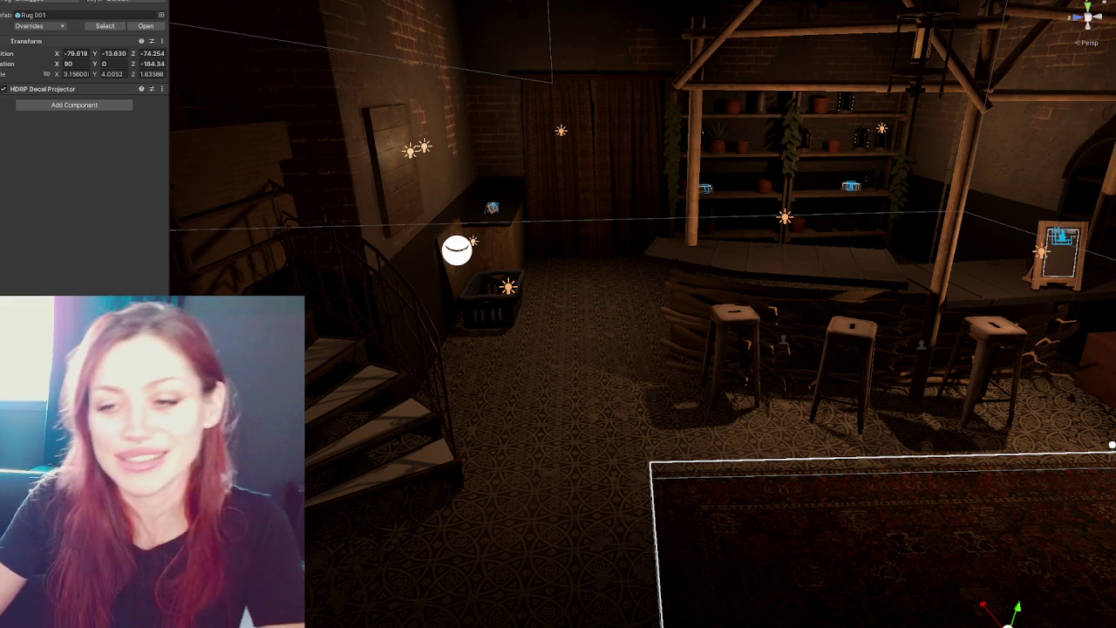
Slide a pillow left along the window bench and frame it.
{"action": "left_click_drag", "start_coordinate": [1099, 378], "coordinate": [530, 184]}
{"action": "left_click", "coordinate": [530, 184]}
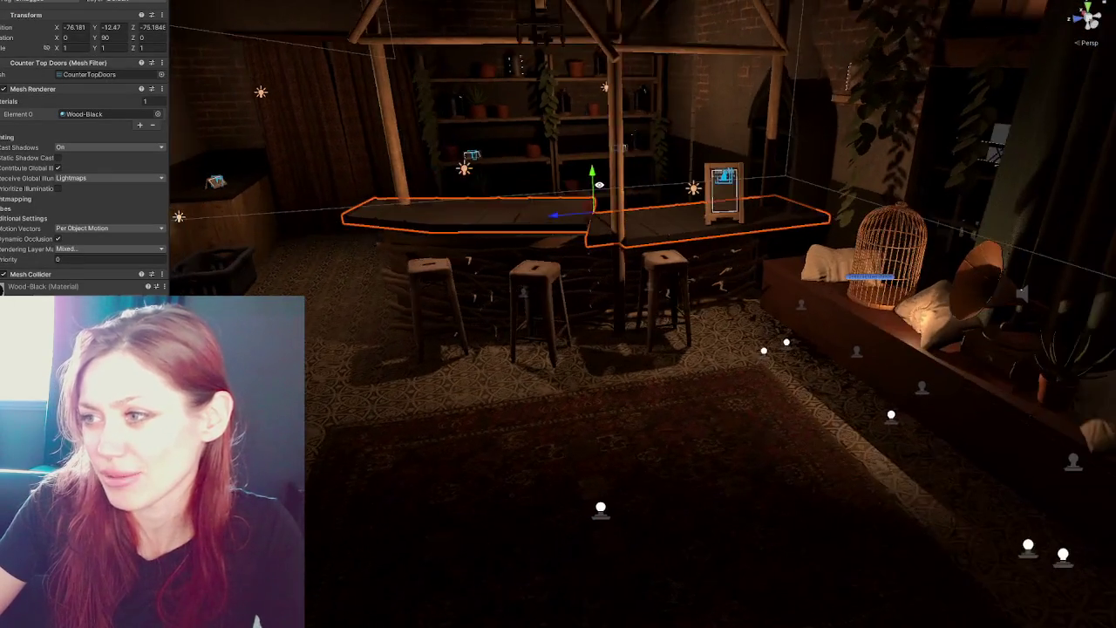
{"action": "left_click_drag", "start_coordinate": [994, 154], "coordinate": [1031, 202]}
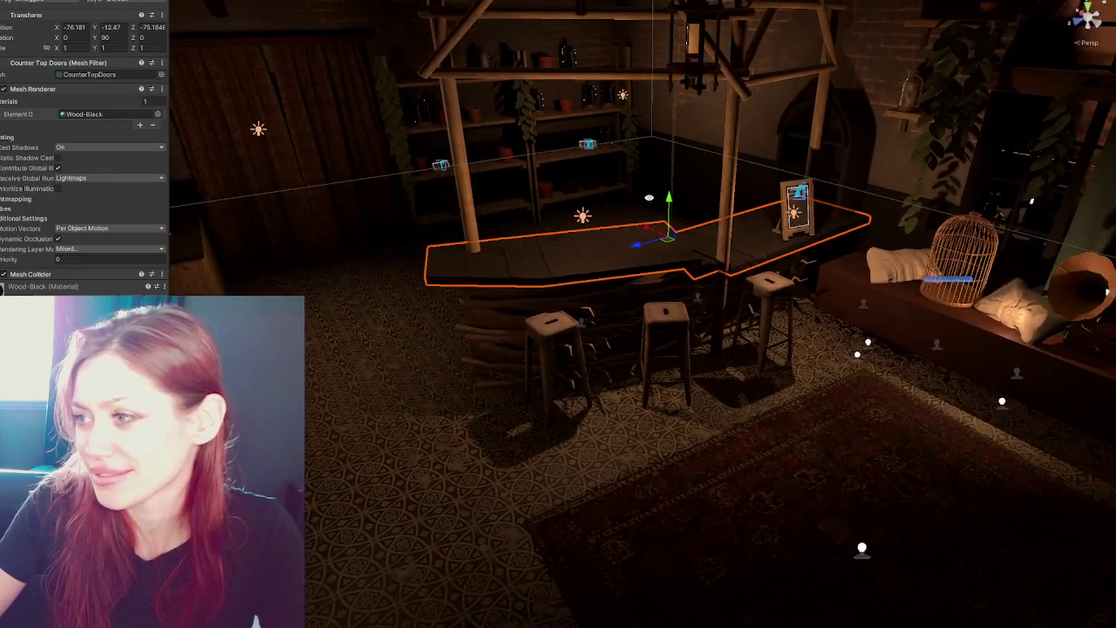
{"action": "left_click", "coordinate": [914, 279]}
{"action": "left_click_drag", "start_coordinate": [914, 279], "coordinate": [864, 262]}
{"action": "key", "text": "f"}
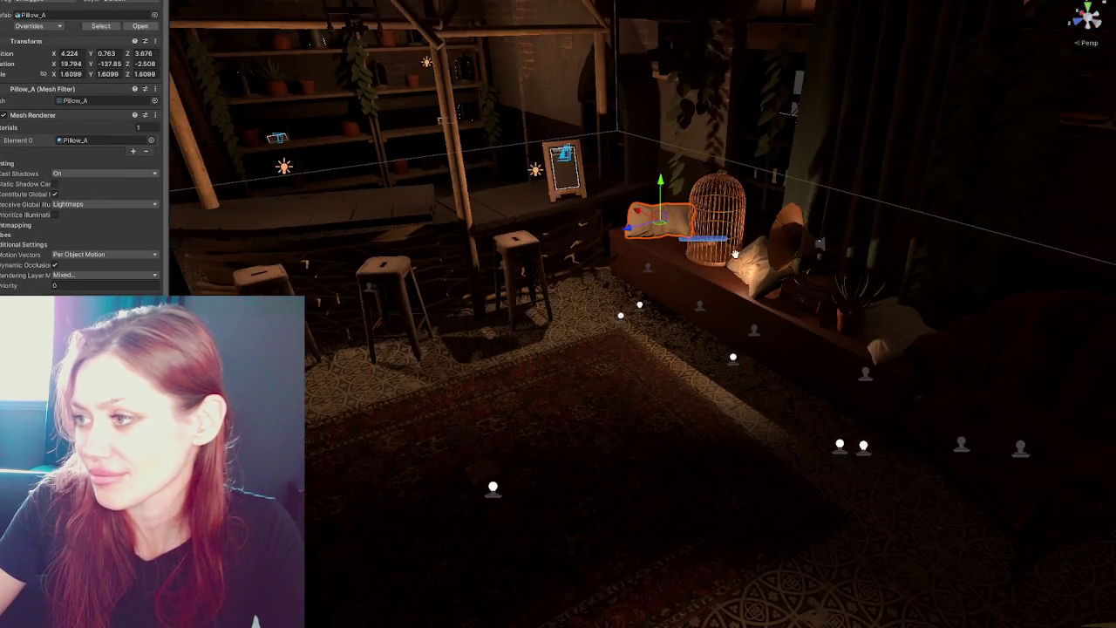
Move the birdcage left along the bench, then select Gramophone 3's audio source.
{"action": "left_click", "coordinate": [716, 253]}
{"action": "left_click", "coordinate": [717, 253]}
{"action": "left_click_drag", "start_coordinate": [717, 253], "coordinate": [672, 239]}
{"action": "left_click", "coordinate": [749, 261]}
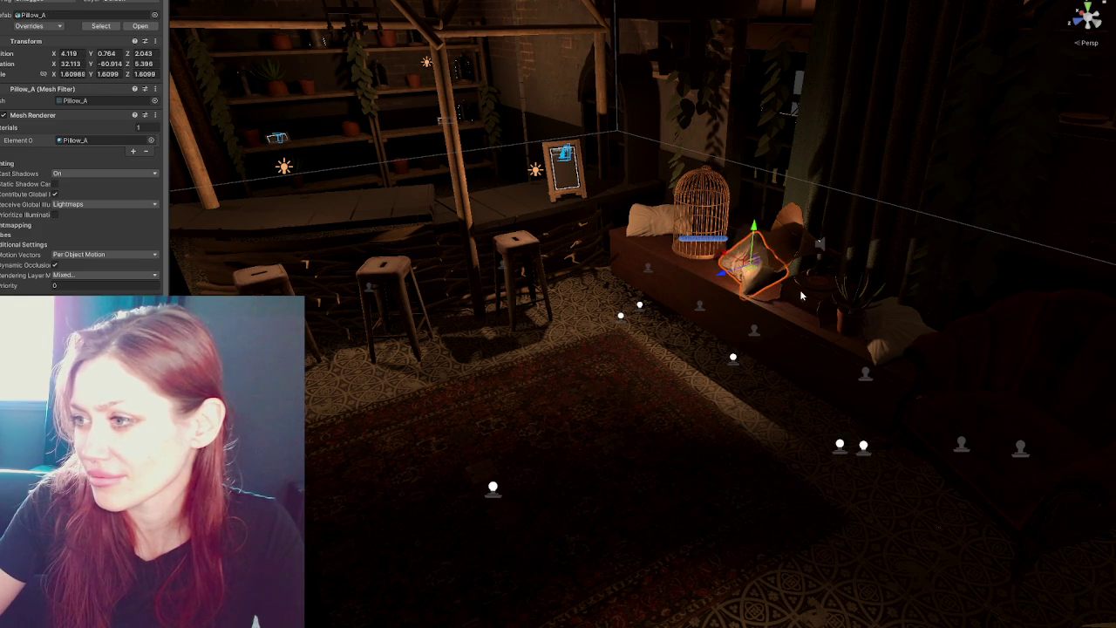
{"action": "left_click", "coordinate": [800, 295]}
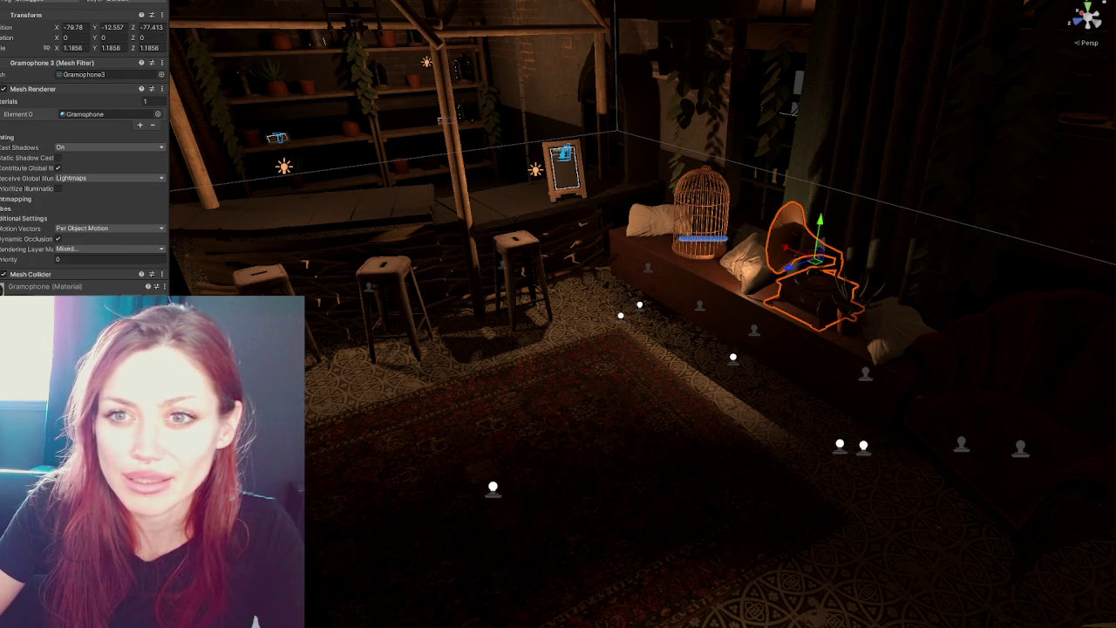
{"action": "scroll", "coordinate": [850, 287], "scroll_direction": "up", "scroll_amount": 3}
{"action": "left_click", "coordinate": [954, 196]}
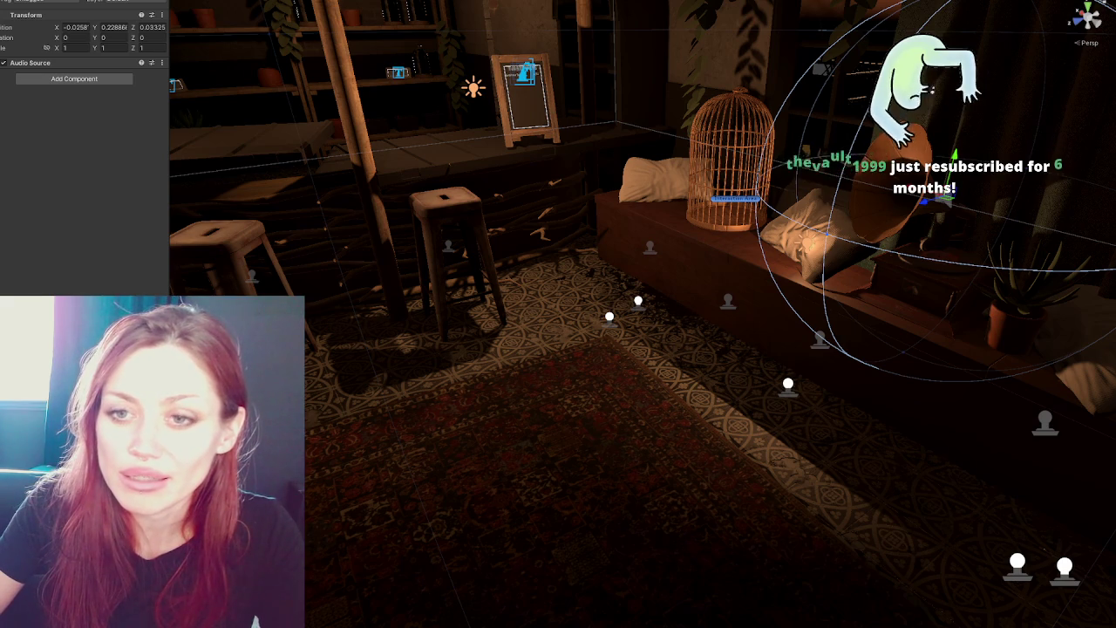
{"action": "key", "text": "Up"}
{"action": "key", "text": "Up"}
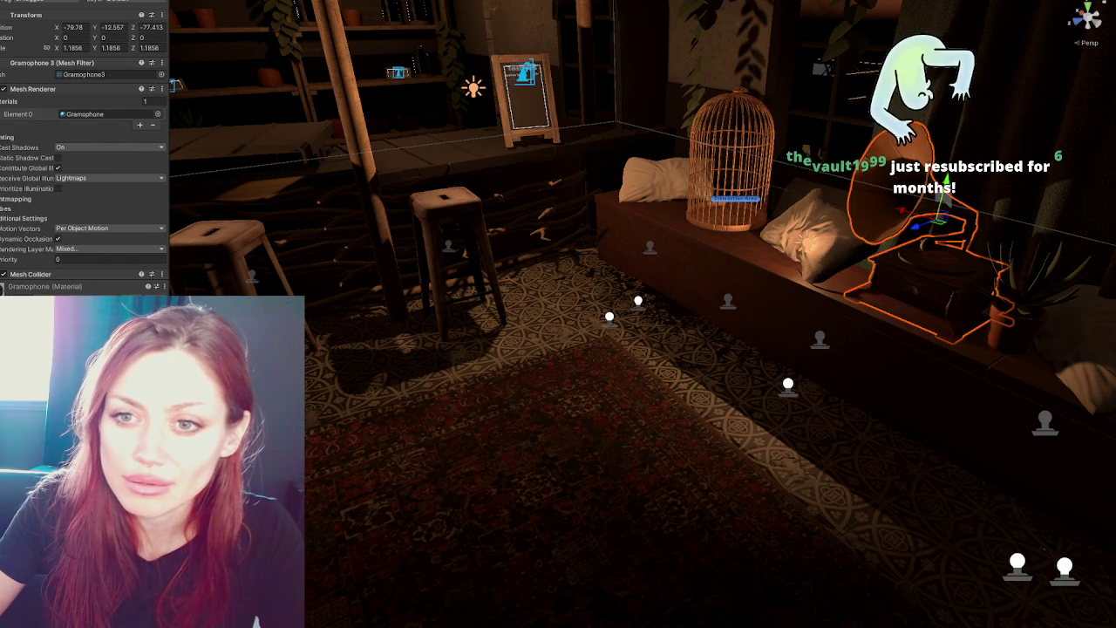
Select the gramophone's trigger Cube and review its Box Collider and Music Changer script.
{"action": "key", "text": "Down"}
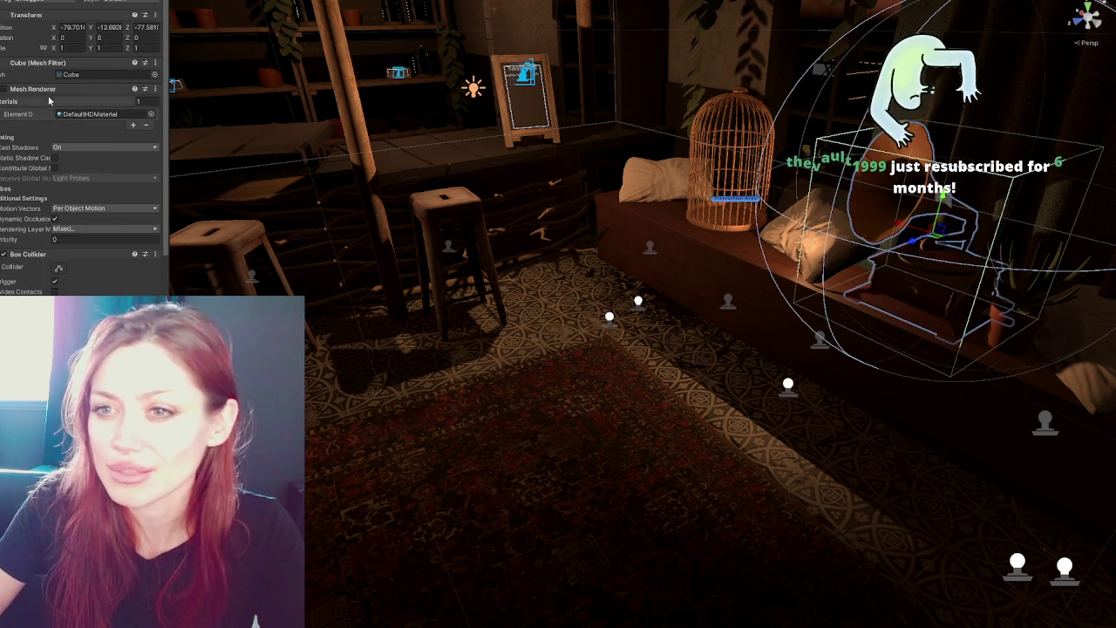
{"action": "scroll", "coordinate": [52, 222], "scroll_direction": "down", "scroll_amount": 3}
{"action": "key", "text": "Up"}
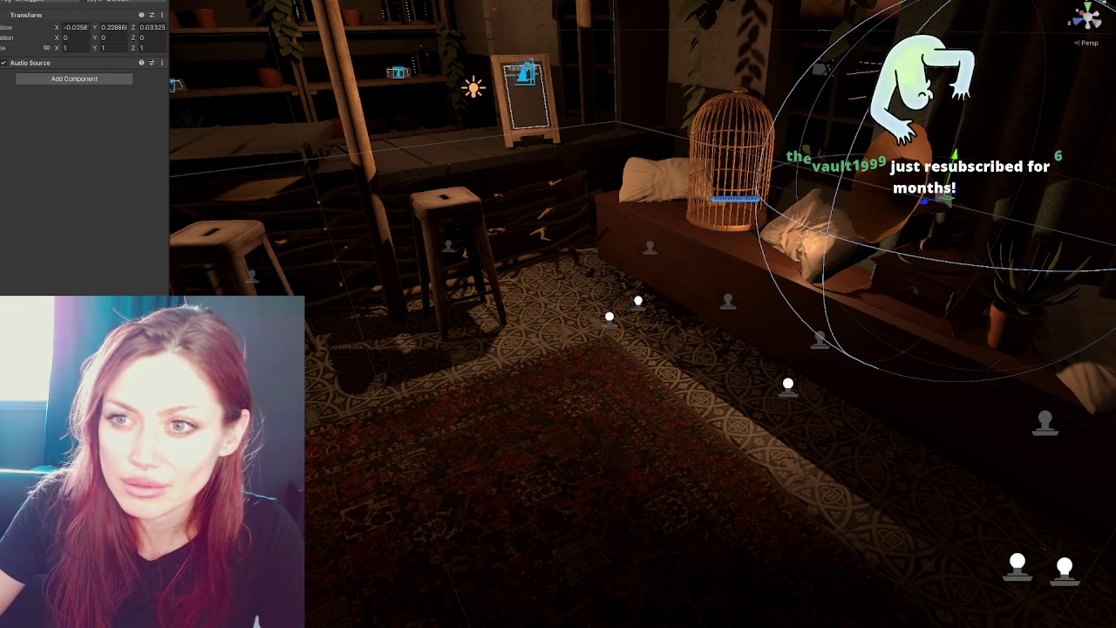
{"action": "key", "text": "Down"}
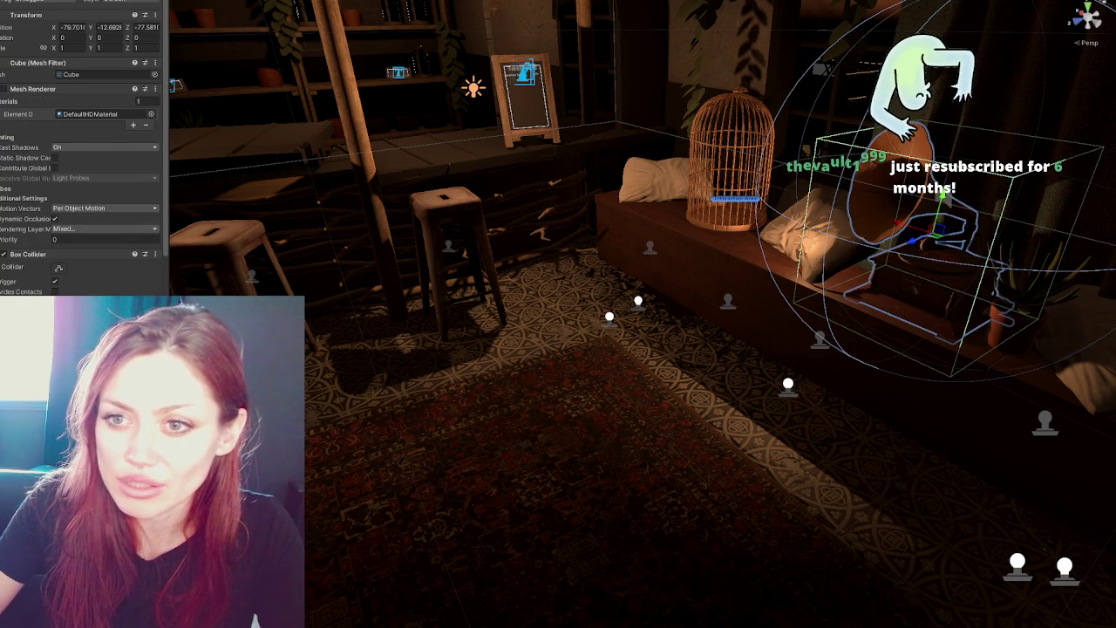
{"action": "key", "text": "Up"}
{"action": "key", "text": "Down"}
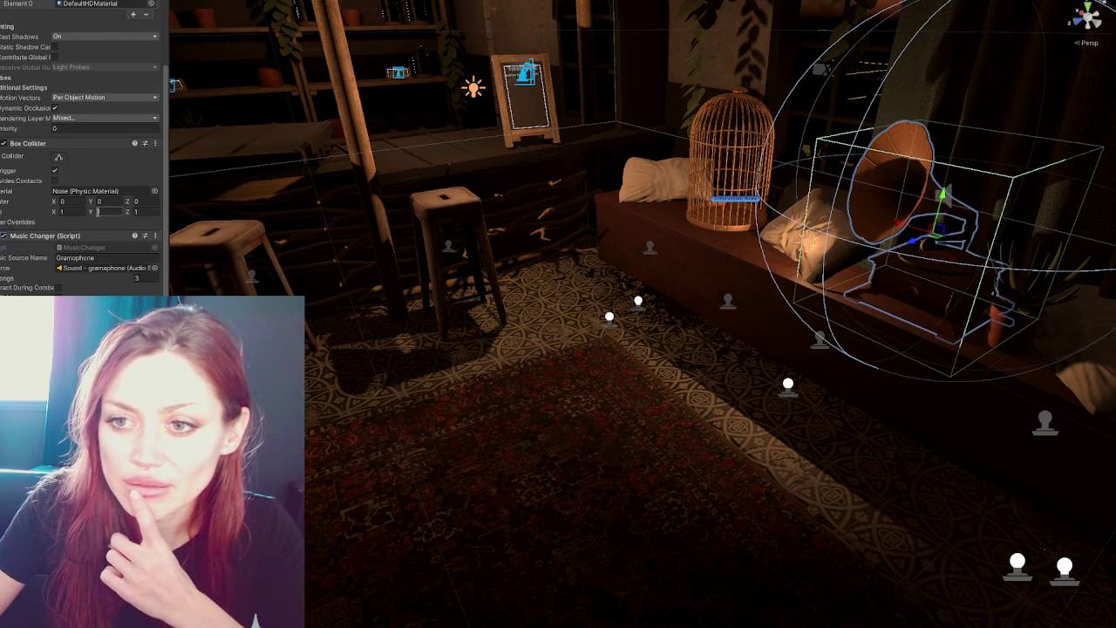
{"action": "scroll", "coordinate": [92, 212], "scroll_direction": "up", "scroll_amount": 3}
{"action": "scroll", "coordinate": [70, 220], "scroll_direction": "down", "scroll_amount": 2}
{"action": "scroll", "coordinate": [70, 223], "scroll_direction": "up", "scroll_amount": 1}
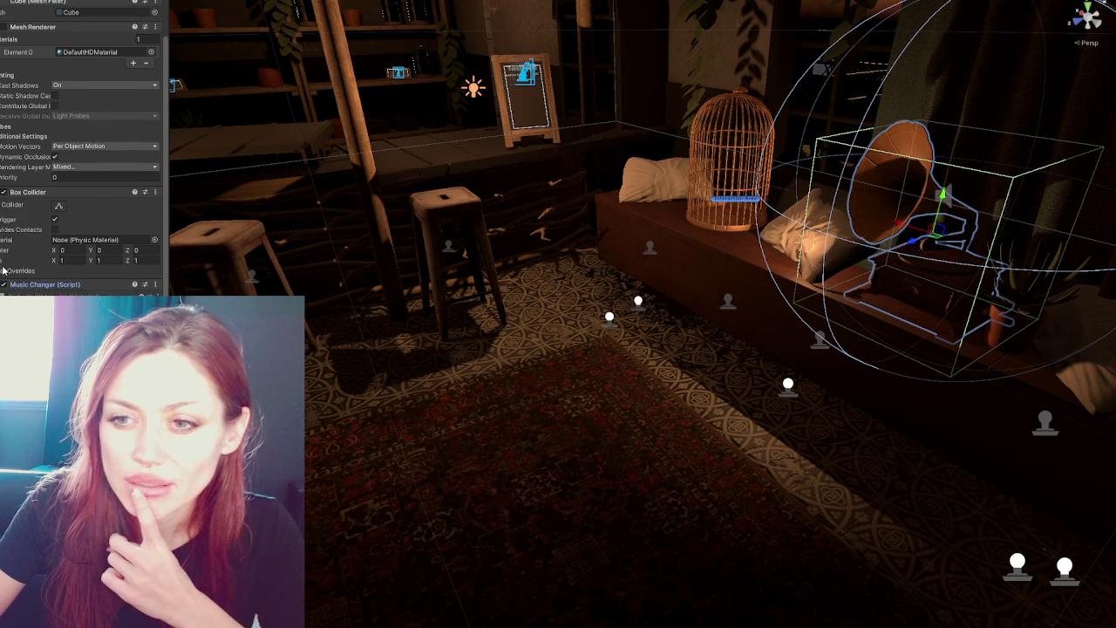
{"action": "scroll", "coordinate": [83, 157], "scroll_direction": "up", "scroll_amount": 3}
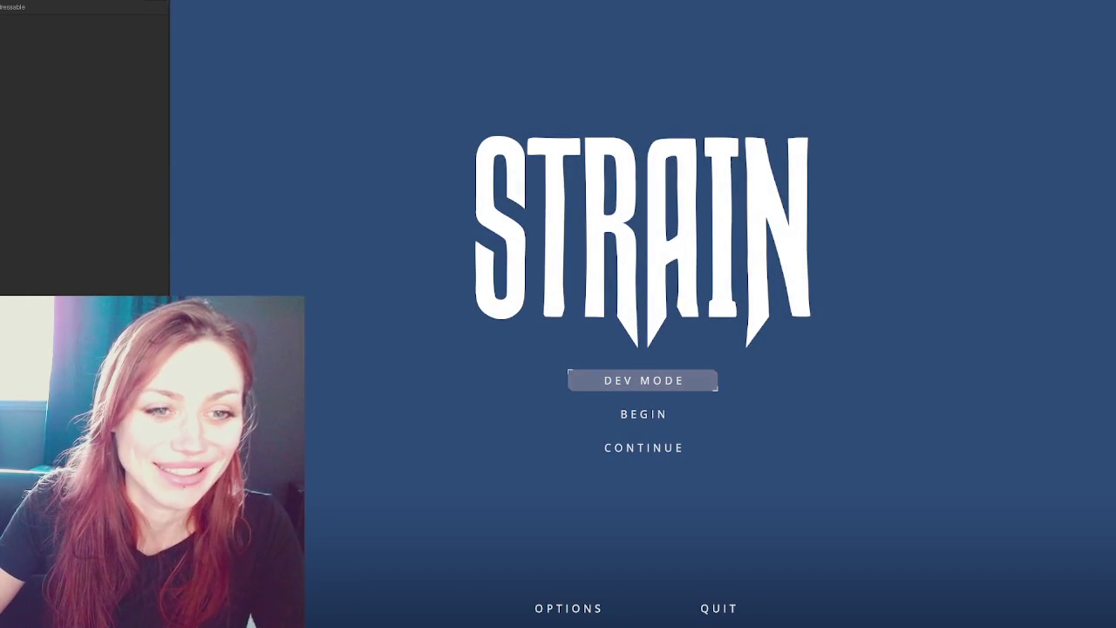
Widen the Game view and start the STRAIN game in DEV MODE.
{"action": "left_click_drag", "start_coordinate": [171, 253], "coordinate": [60, 259]}
{"action": "left_click", "coordinate": [580, 381]}
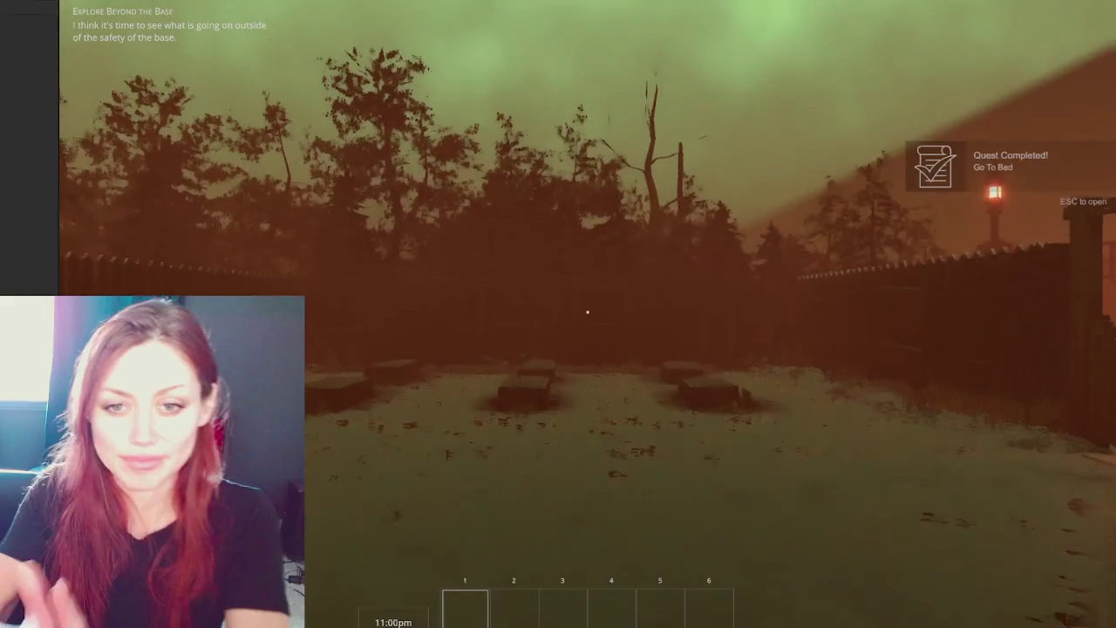
Walk across the yard to the EXIT gate and out of the base.
{"action": "key", "text": "w"}
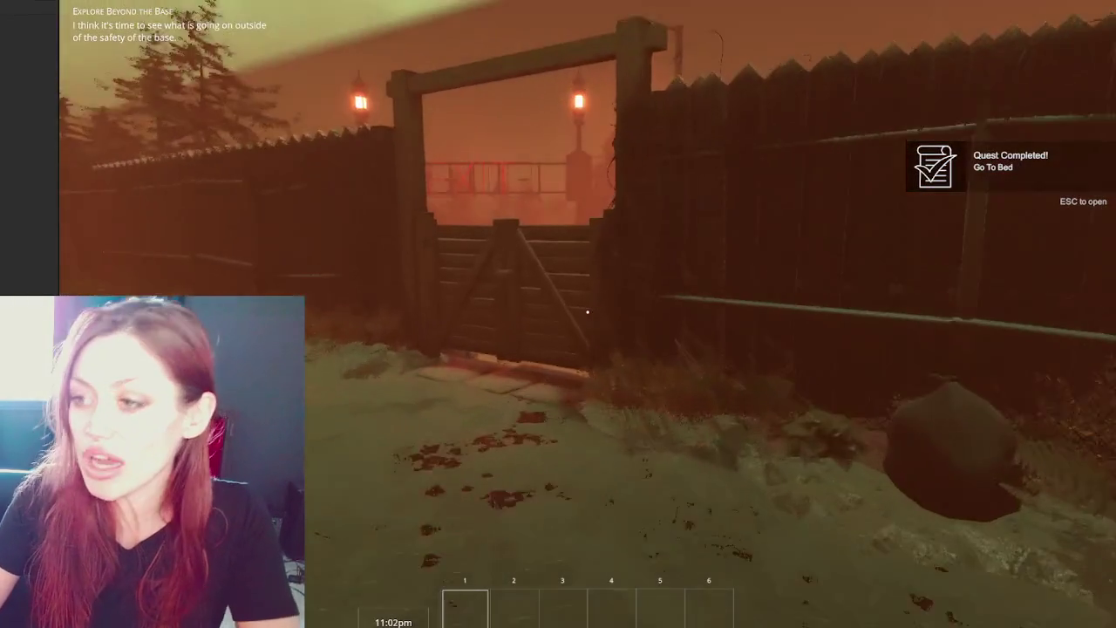
{"action": "key", "text": "w"}
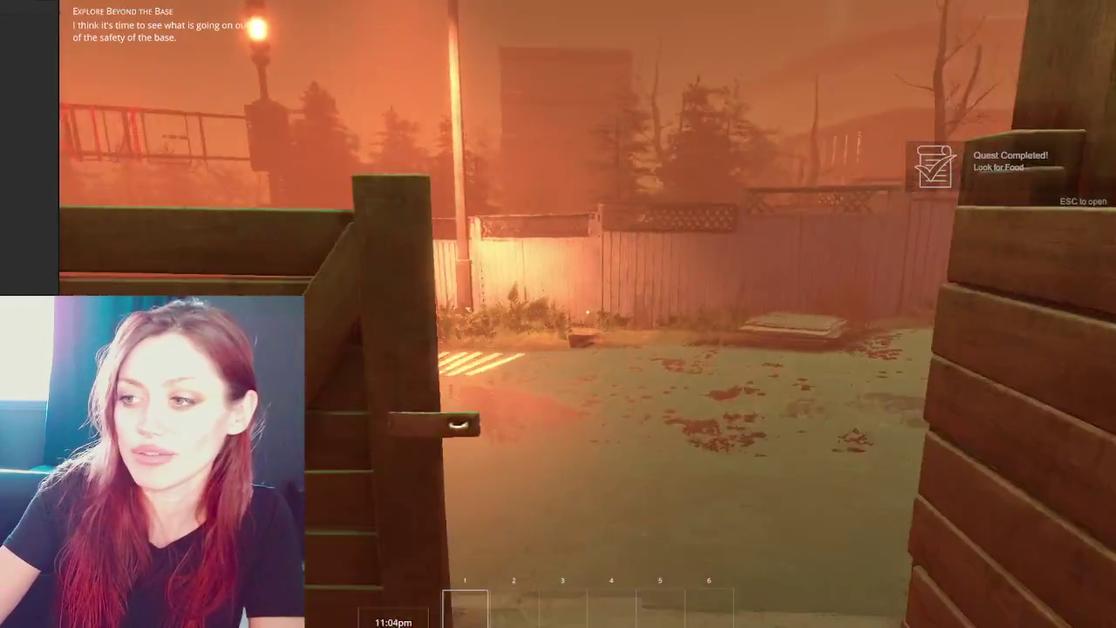
{"action": "key", "text": "w"}
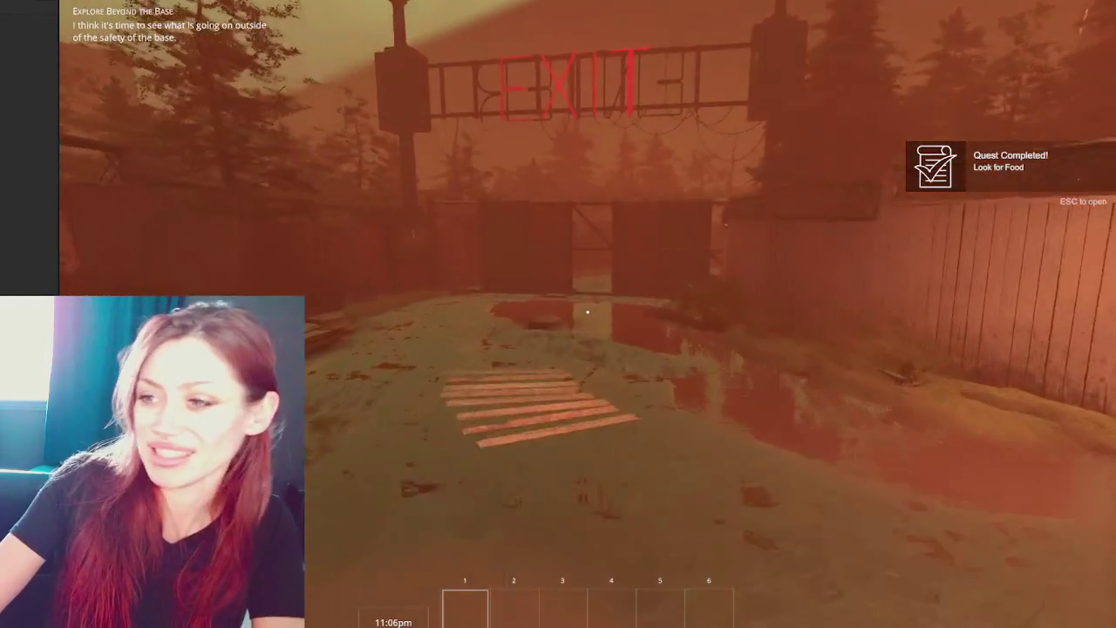
{"action": "key", "text": "w"}
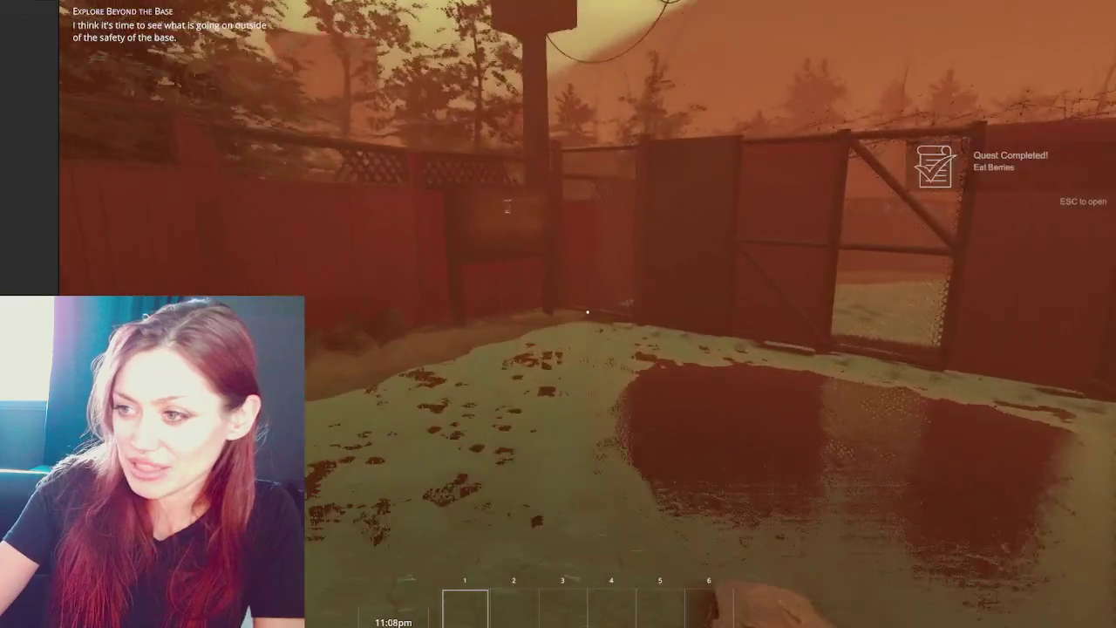
{"action": "key", "text": "s"}
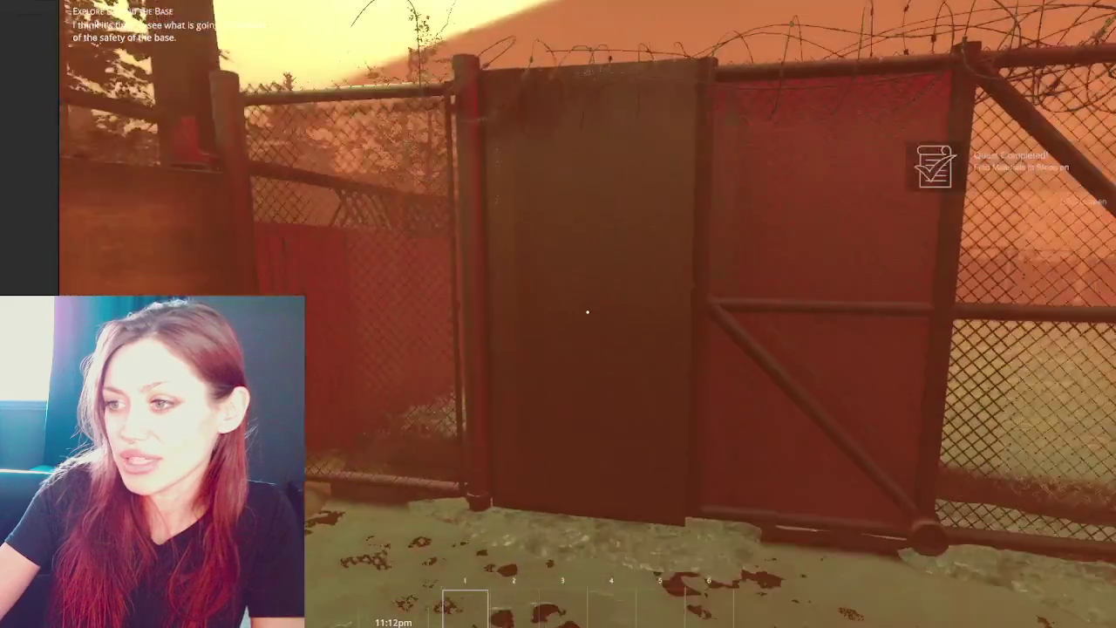
{"action": "key", "text": "w"}
{"action": "key", "text": "w"}
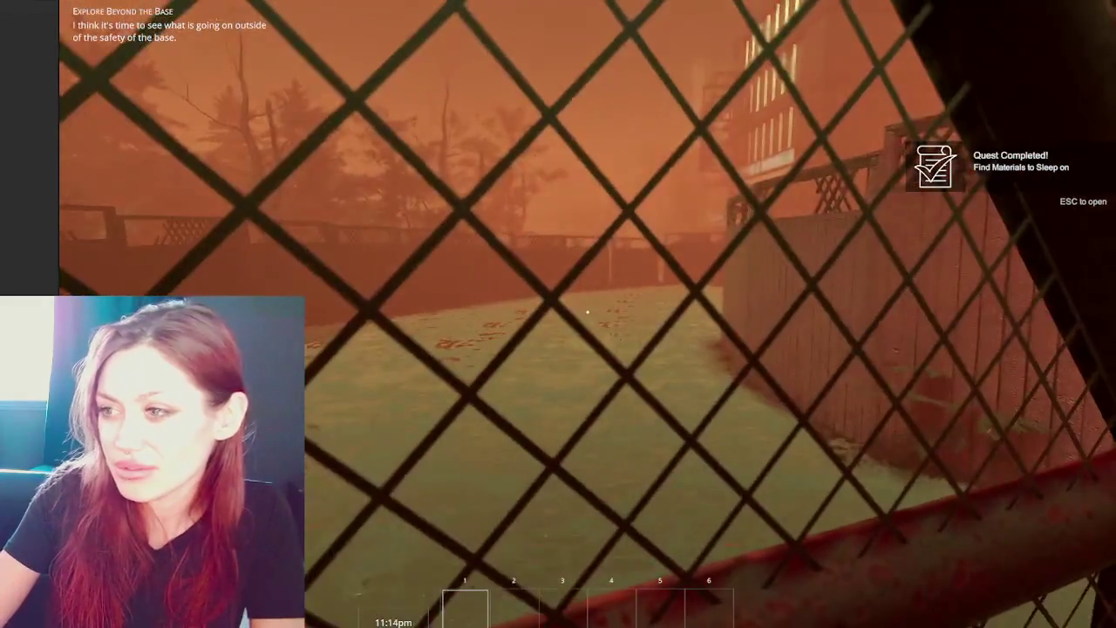
{"action": "key", "text": "s"}
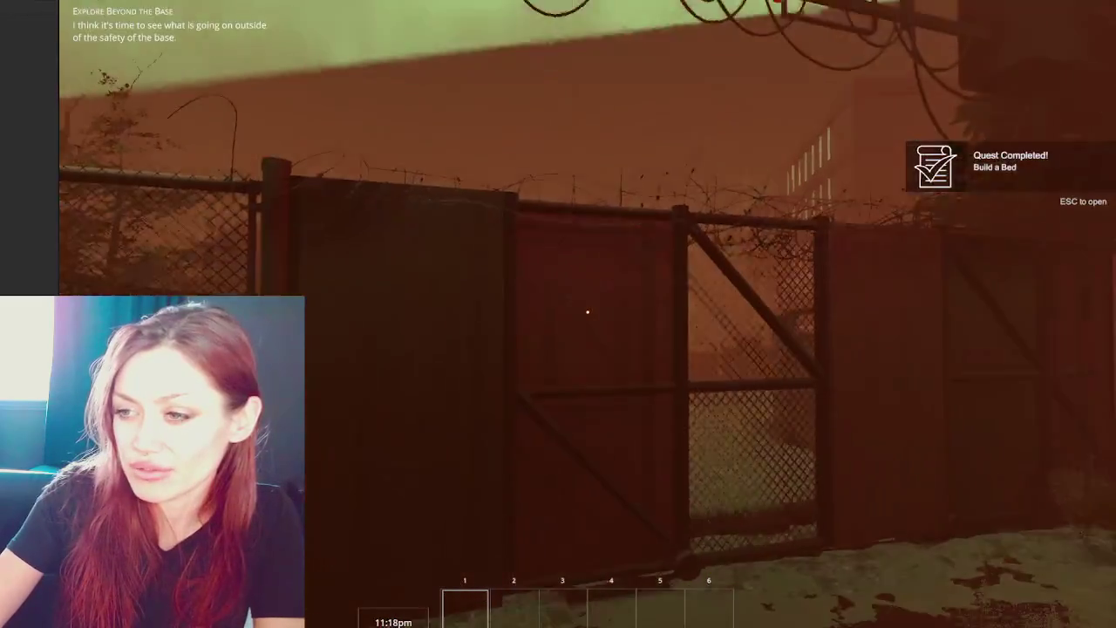
{"action": "key", "text": "w"}
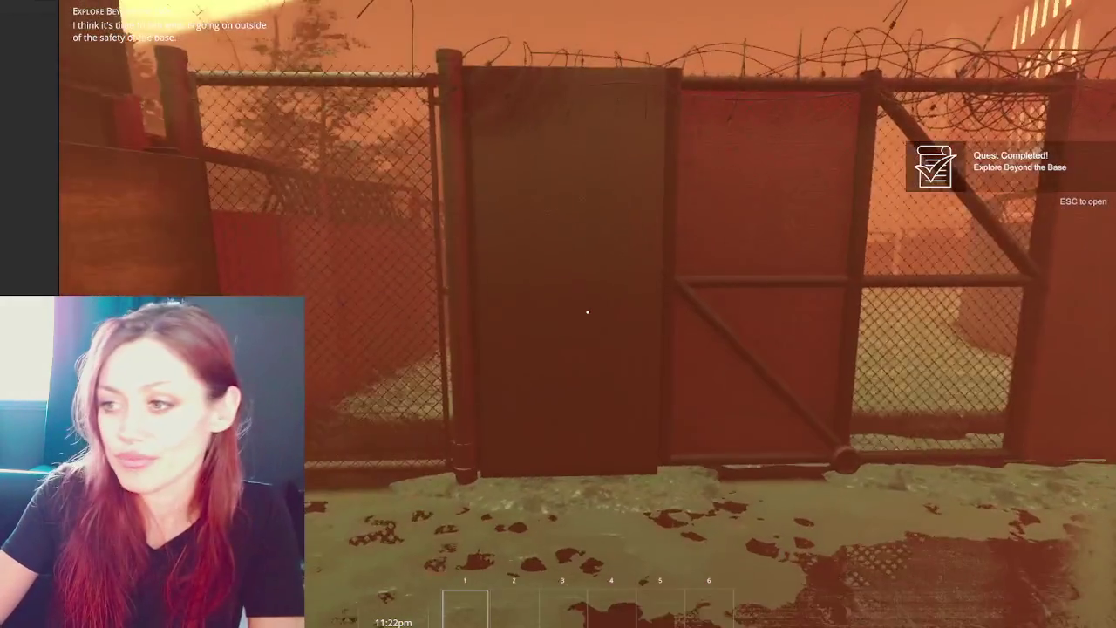
{"action": "key", "text": "w"}
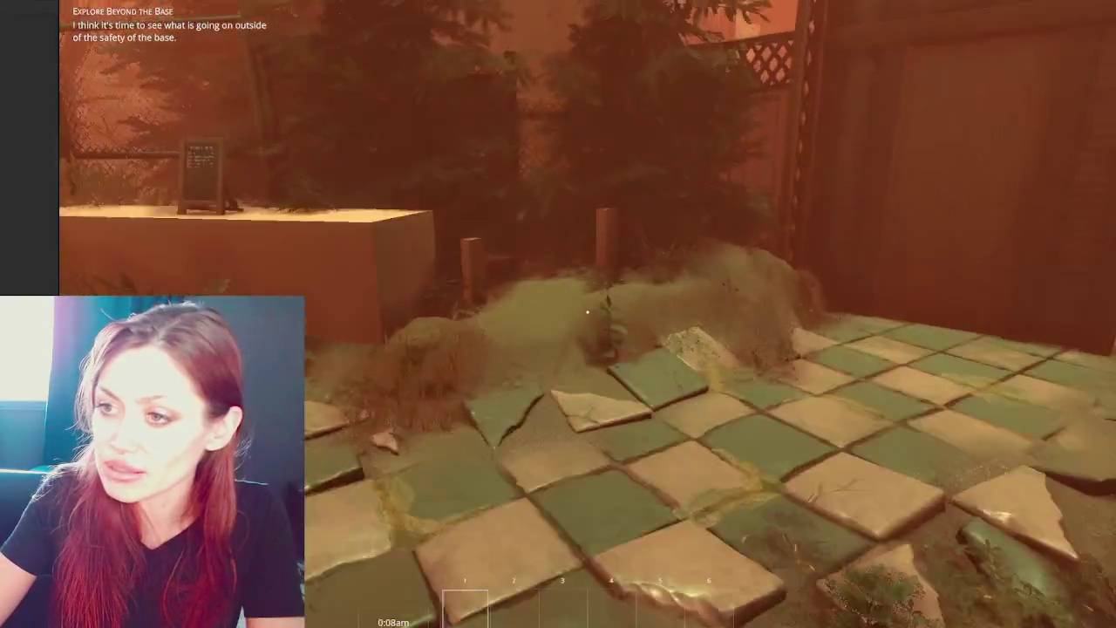
Approach the apothecary shed door, back off to view the shed, then enter.
{"action": "key", "text": "w"}
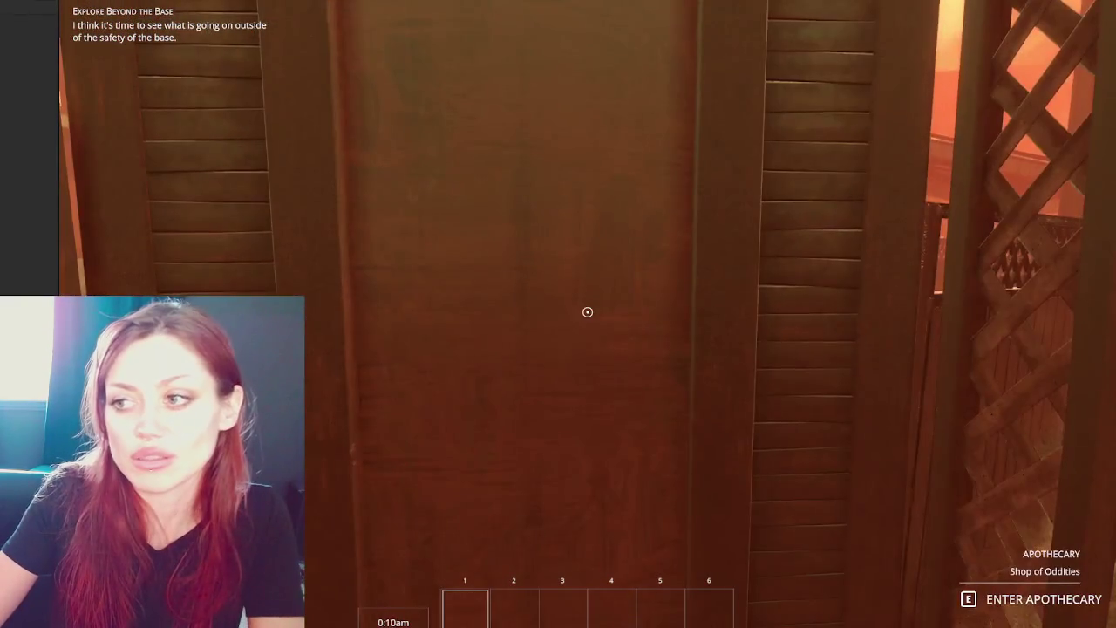
{"action": "key", "text": "s"}
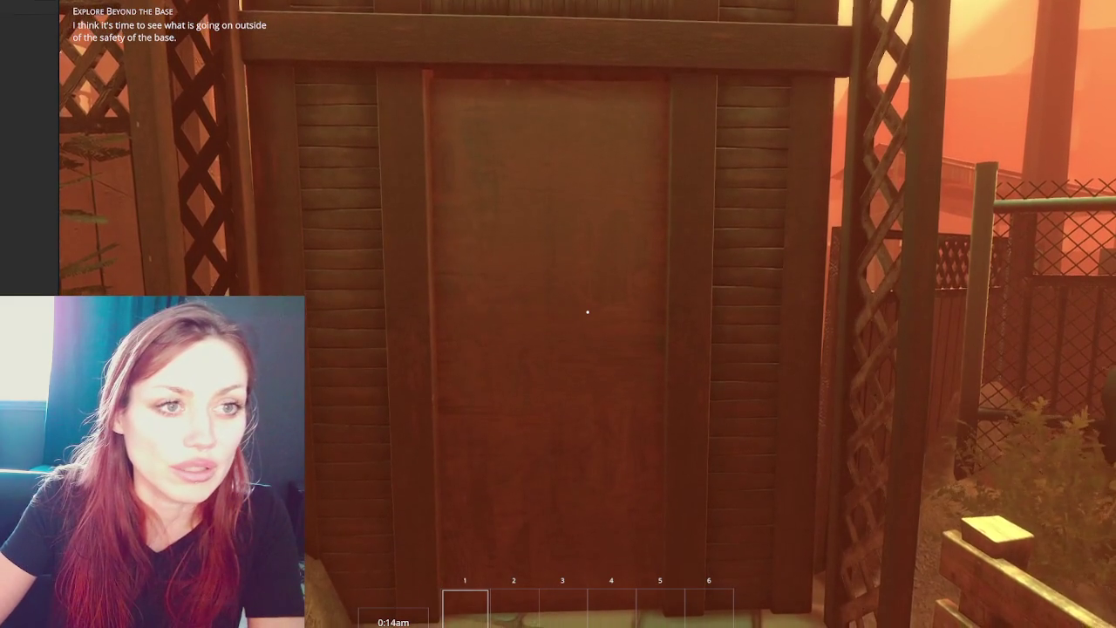
{"action": "key", "text": "s"}
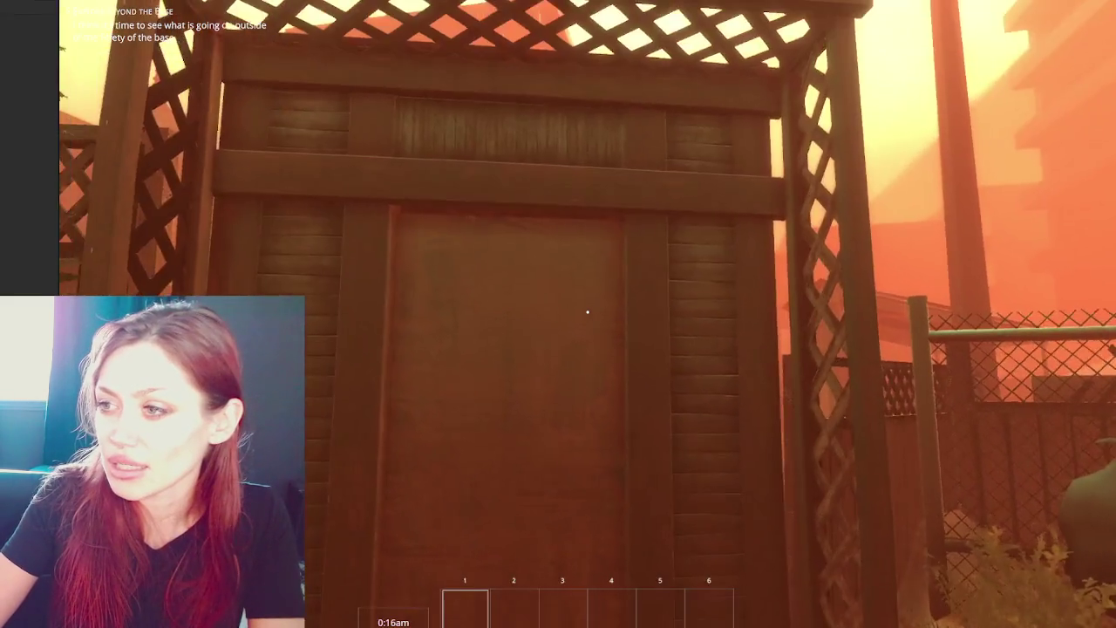
{"action": "key", "text": "s"}
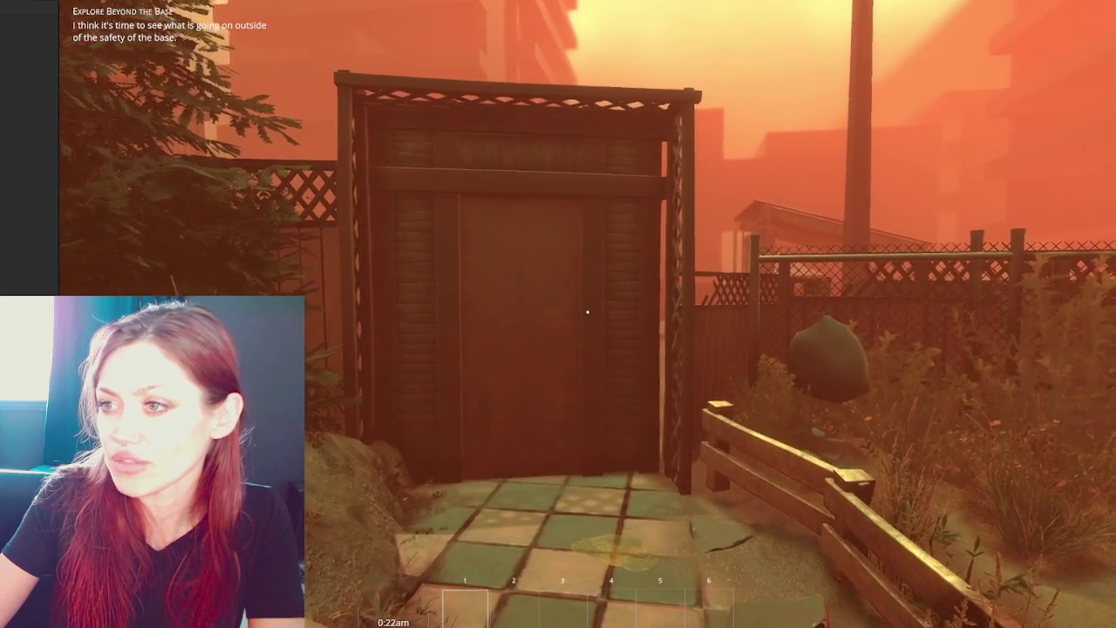
{"action": "key", "text": "w"}
{"action": "key", "text": "s"}
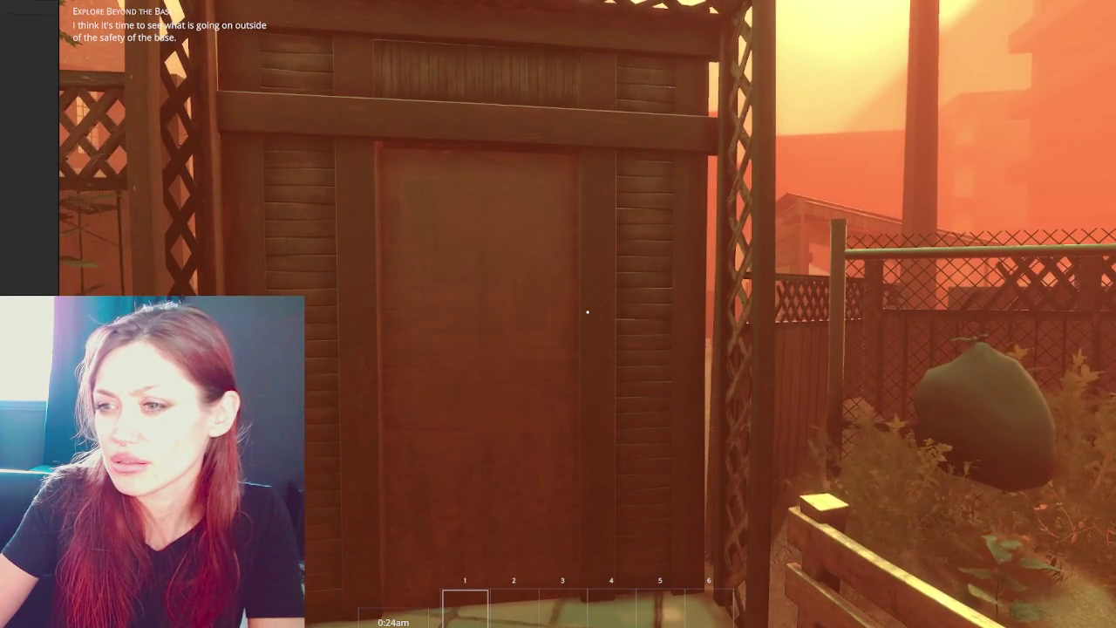
{"action": "key", "text": "w"}
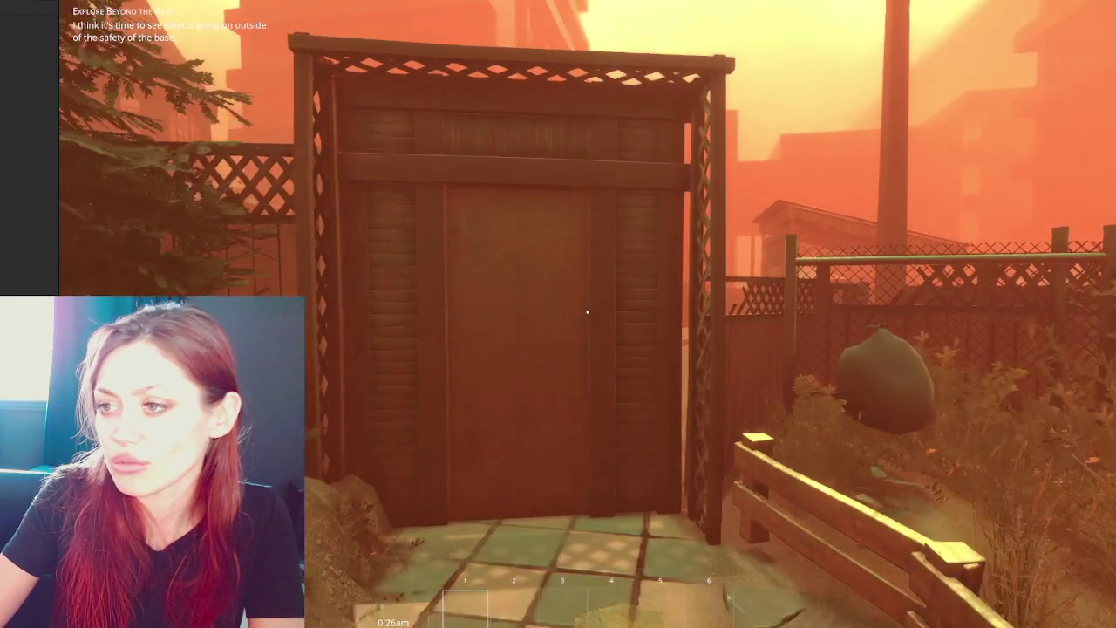
{"action": "key", "text": "e"}
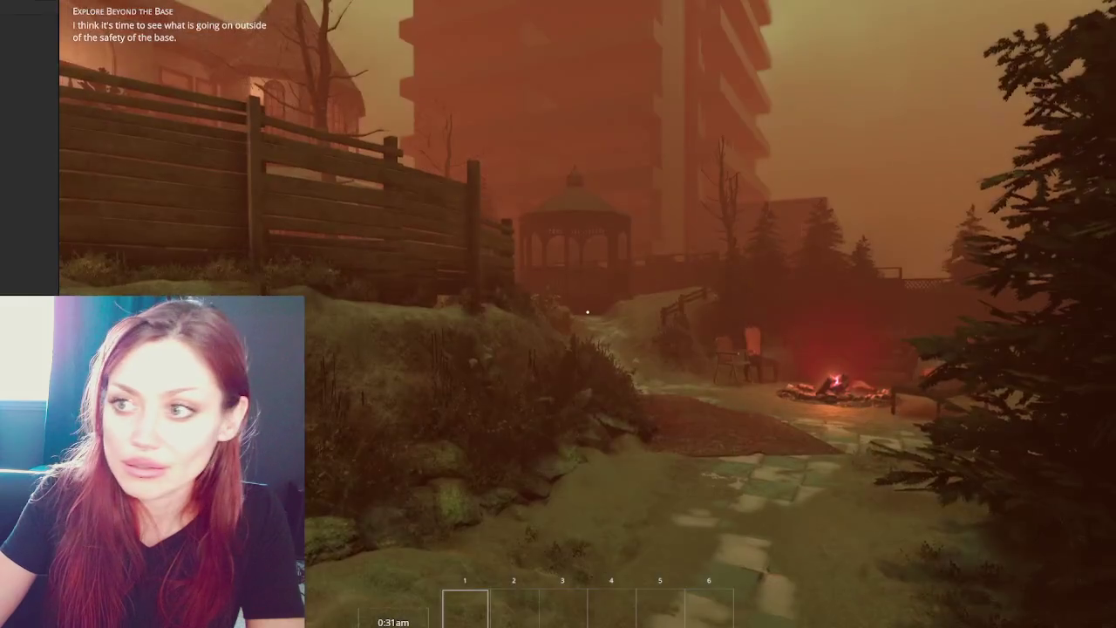
Walk past the campfire and gazebo into the large house, then pause.
{"action": "key", "text": "w"}
{"action": "key", "text": "w"}
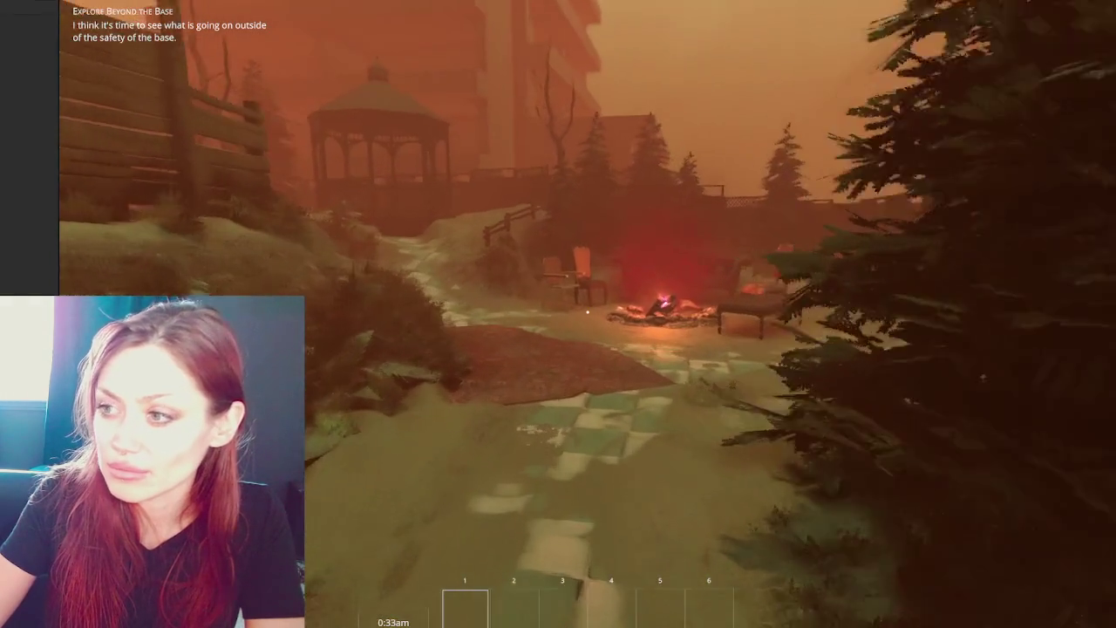
{"action": "key", "text": "w"}
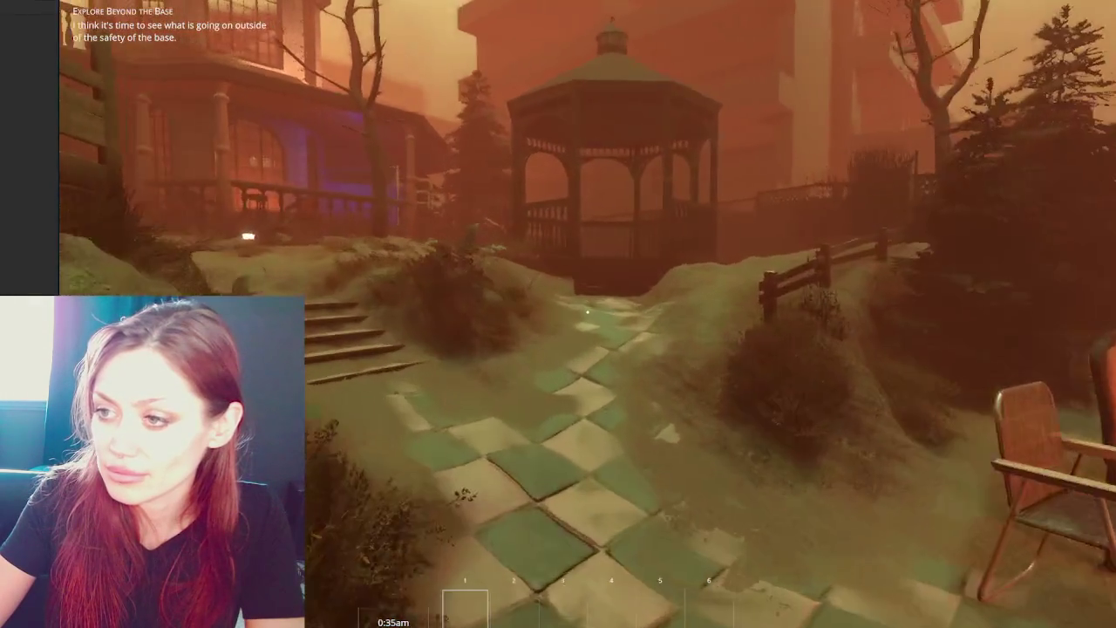
{"action": "key", "text": "w"}
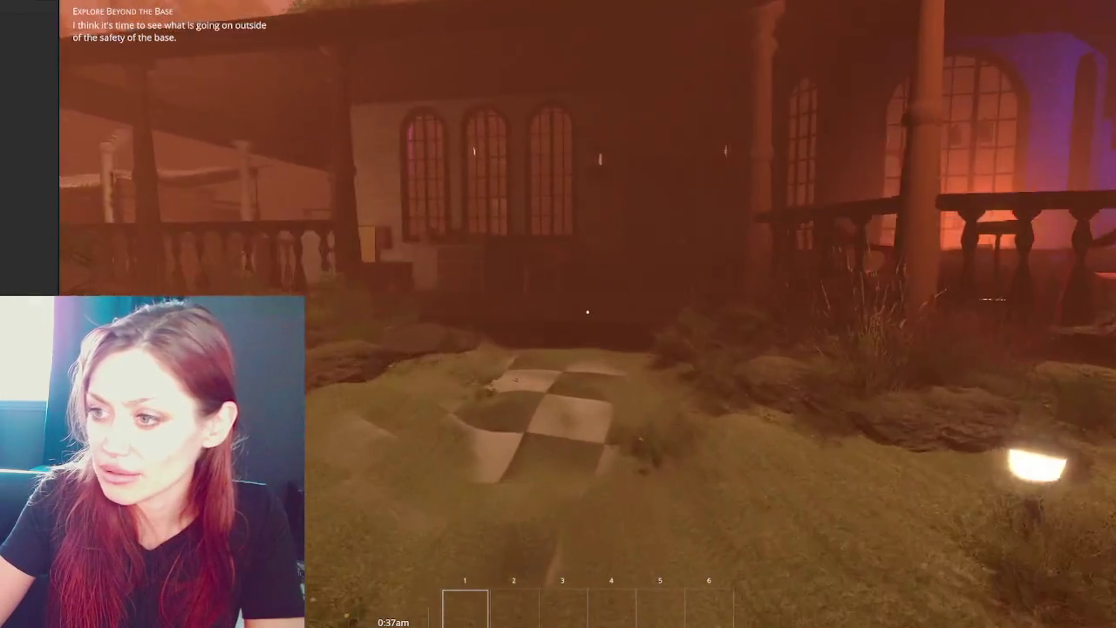
{"action": "key", "text": "w"}
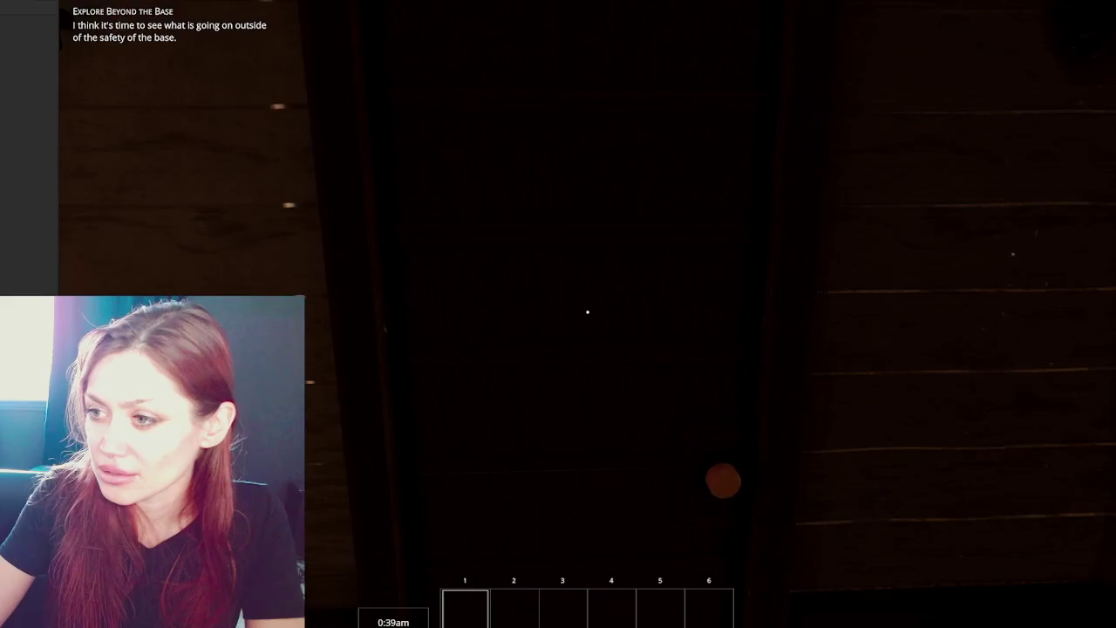
{"action": "key", "text": "Escape"}
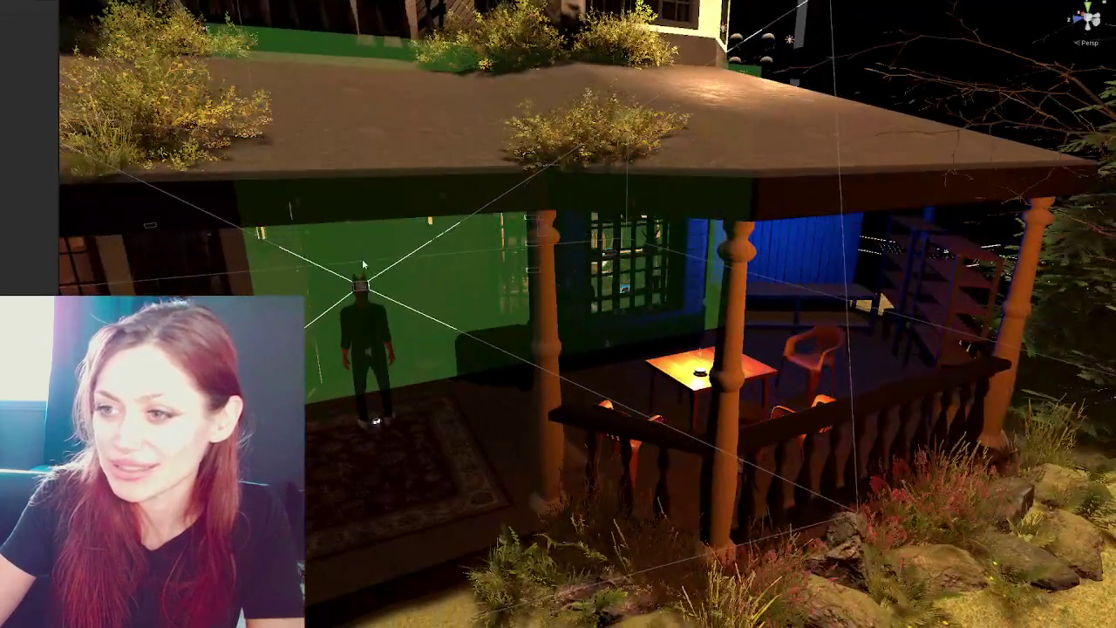
Select the interior door, resume, and walk into the bar room to the shopkeeper and task board.
{"action": "left_click", "coordinate": [362, 254]}
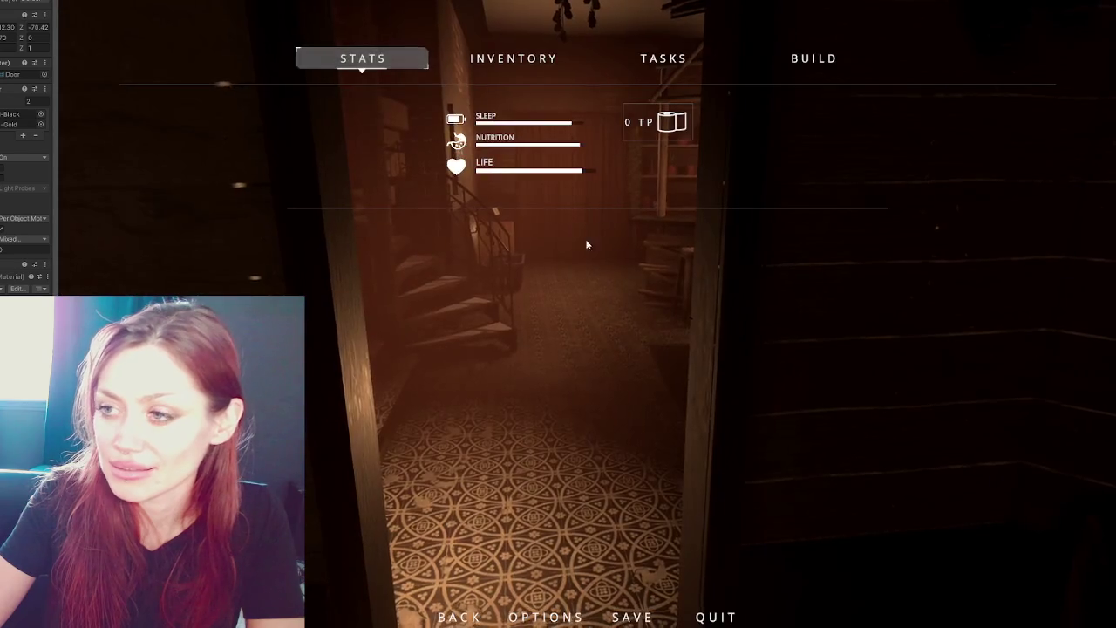
{"action": "key", "text": "Escape"}
{"action": "key", "text": "w"}
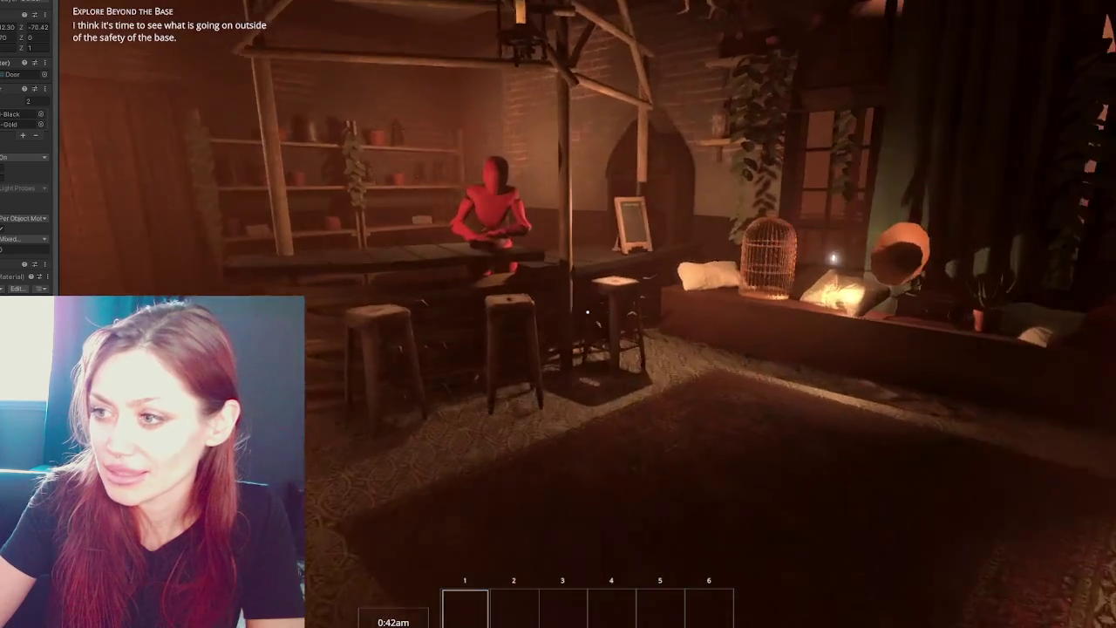
{"action": "mouse_move", "coordinate": [586, 312]}
{"action": "key", "text": "s"}
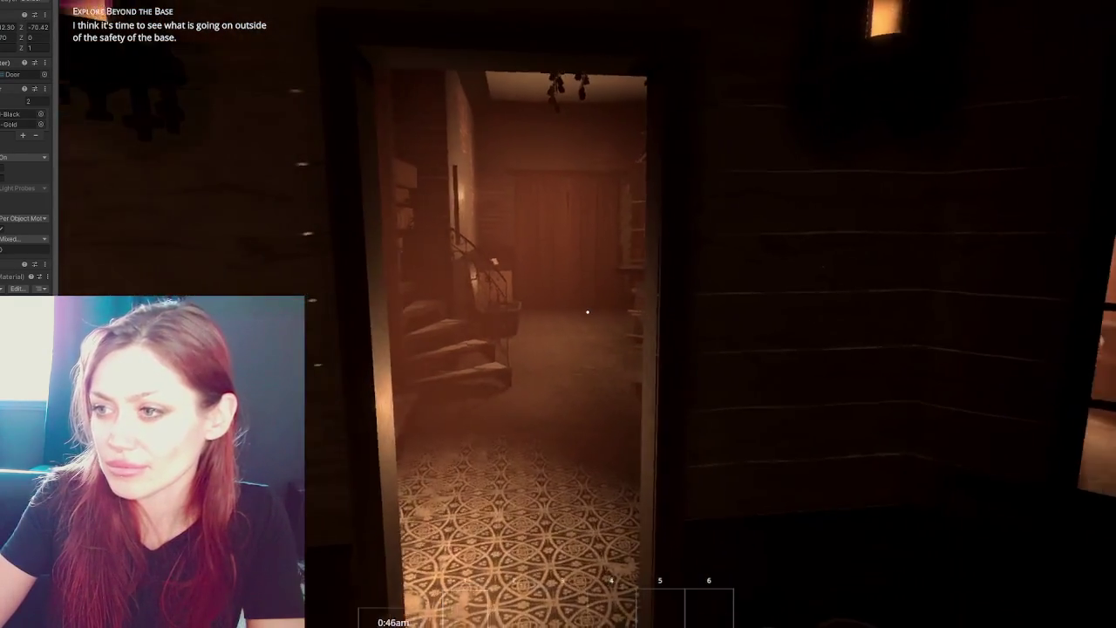
{"action": "key", "text": "w"}
{"action": "key", "text": "w"}
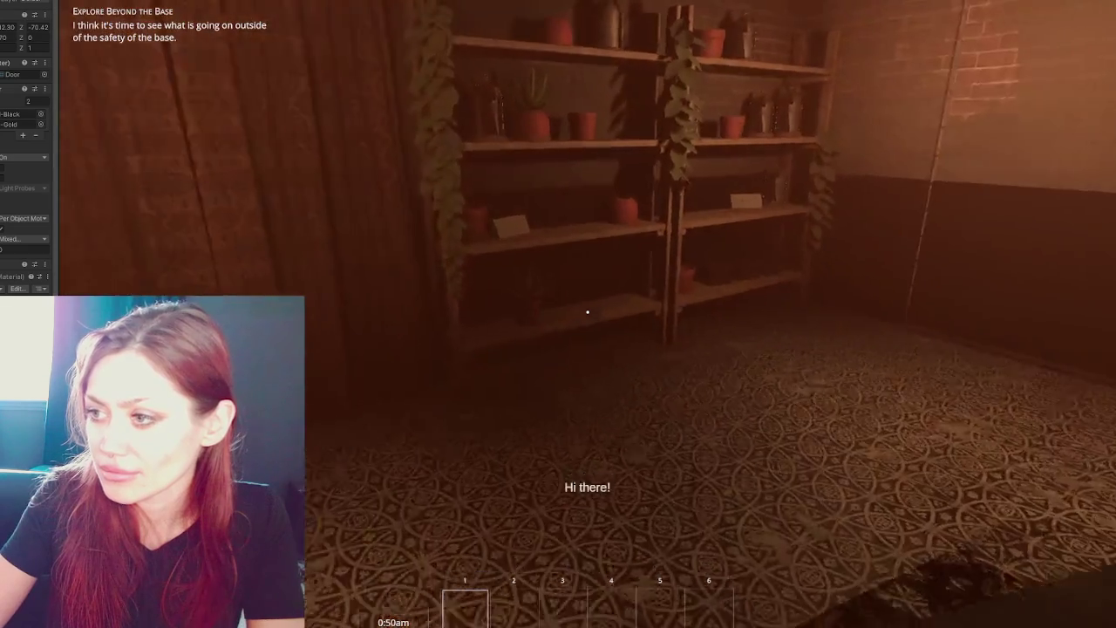
{"action": "key", "text": "s"}
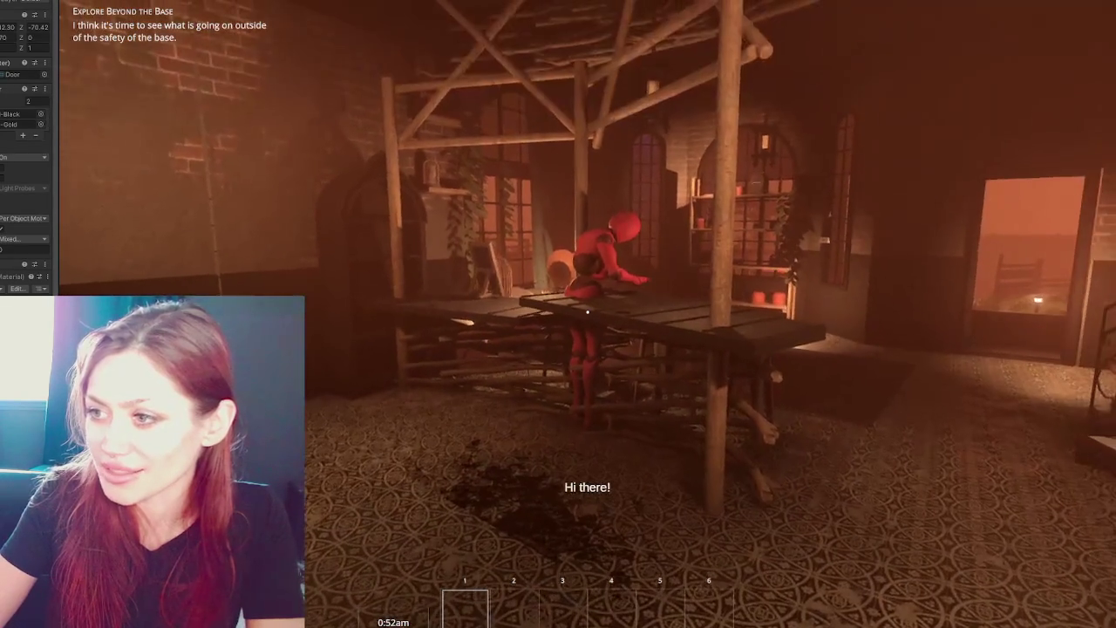
{"action": "key", "text": "w"}
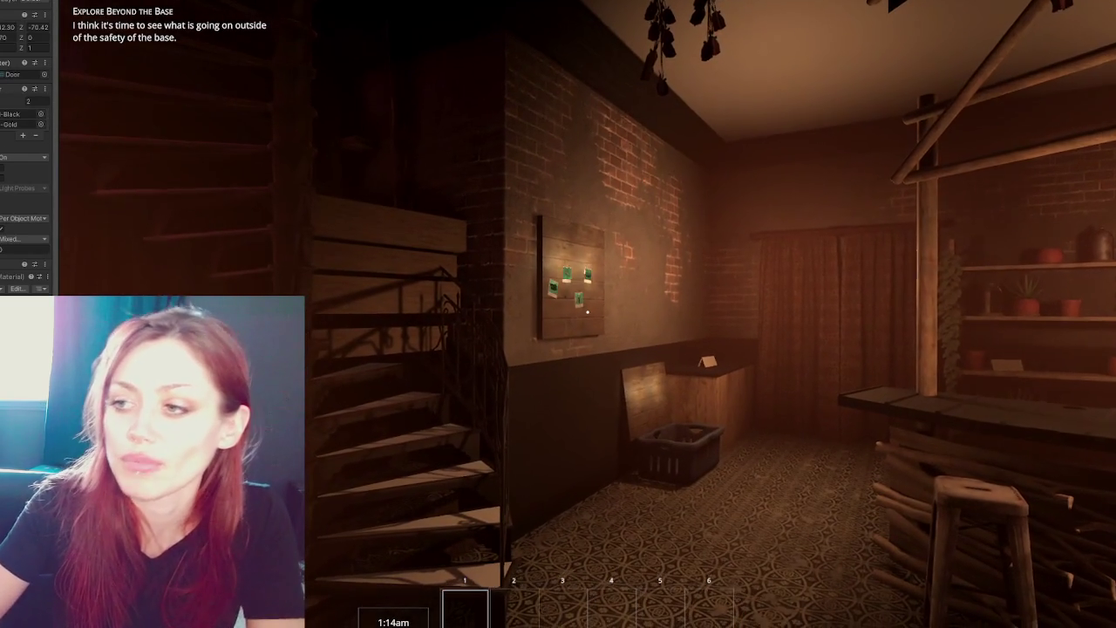
{"action": "key", "text": "w"}
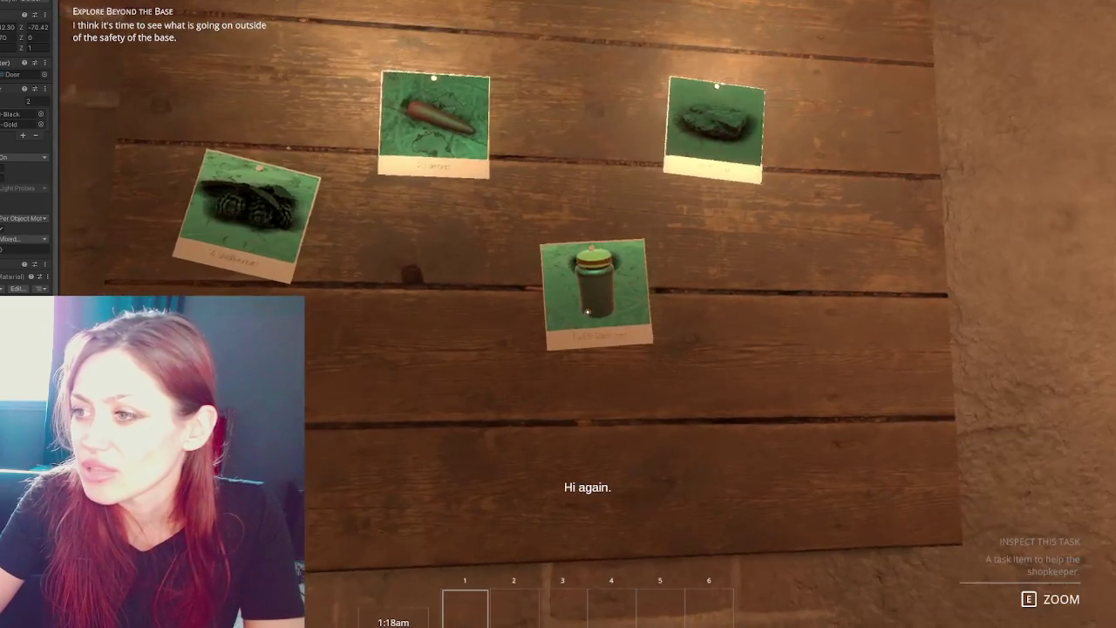
Open the glass jar note on the board and accept the Find 5 Glass Jars task.
{"action": "left_click", "coordinate": [586, 311]}
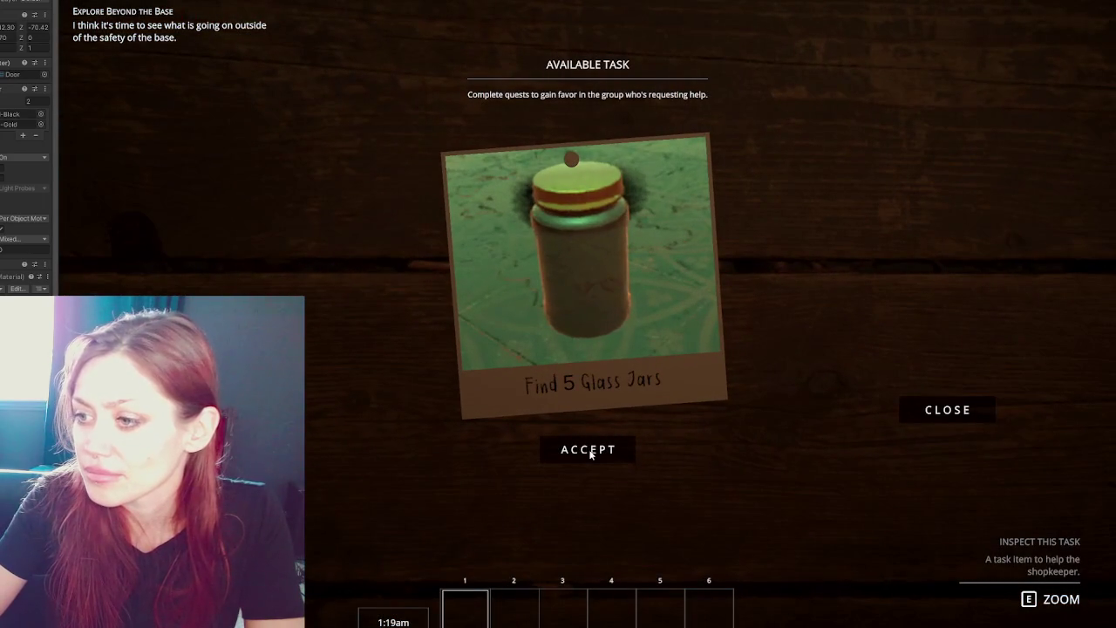
{"action": "left_click", "coordinate": [966, 409]}
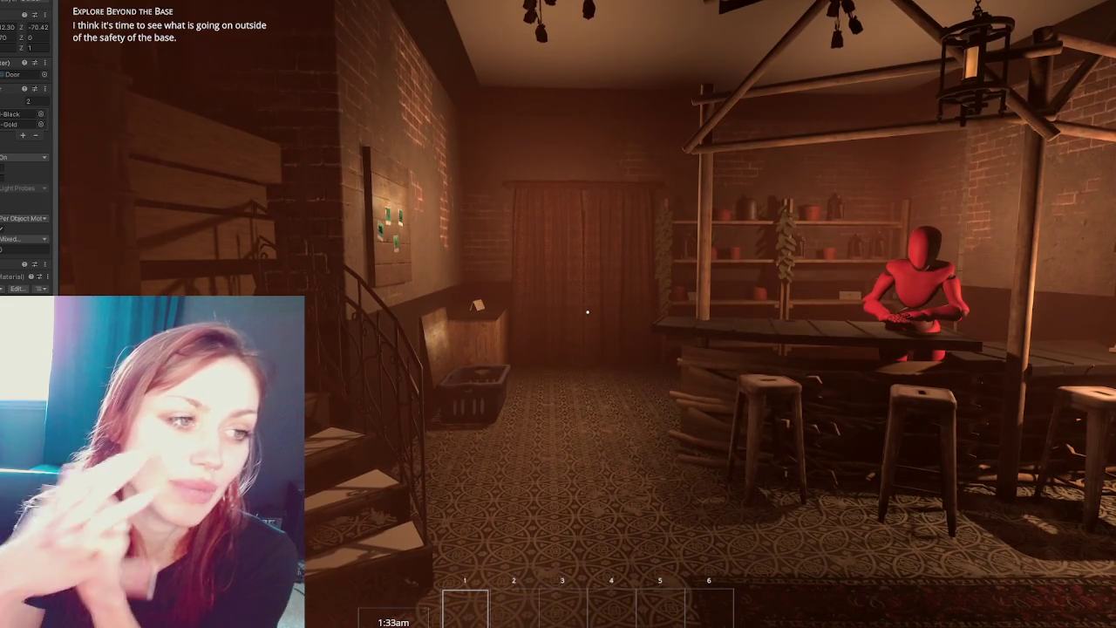
Walk forward through the apothecary past the bar and stools toward the task board.
{"action": "key", "text": "w"}
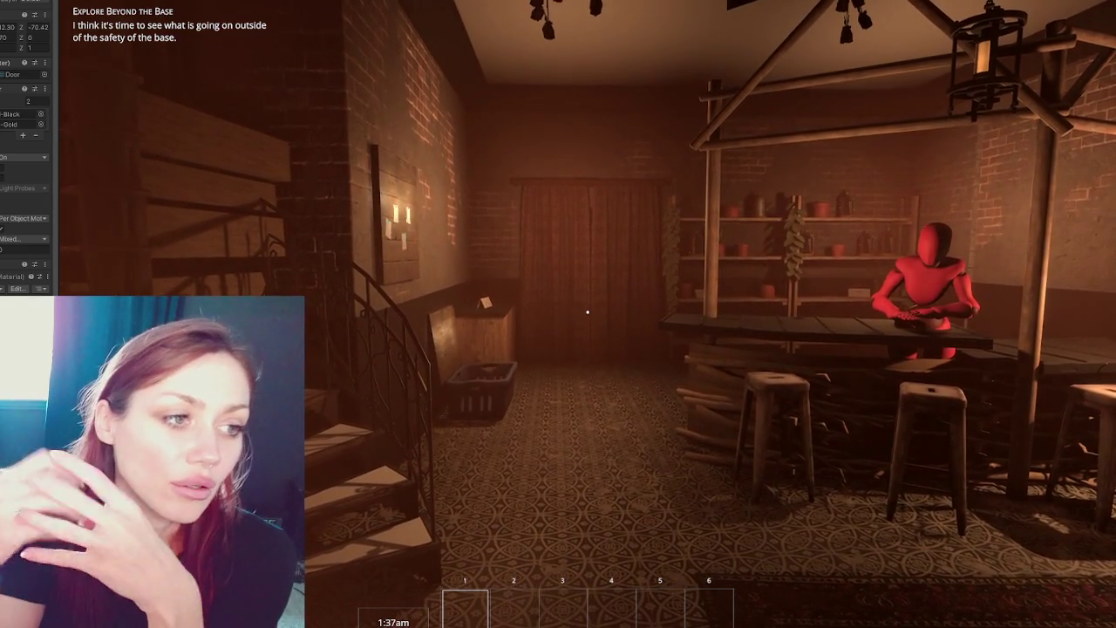
{"action": "key", "text": "w"}
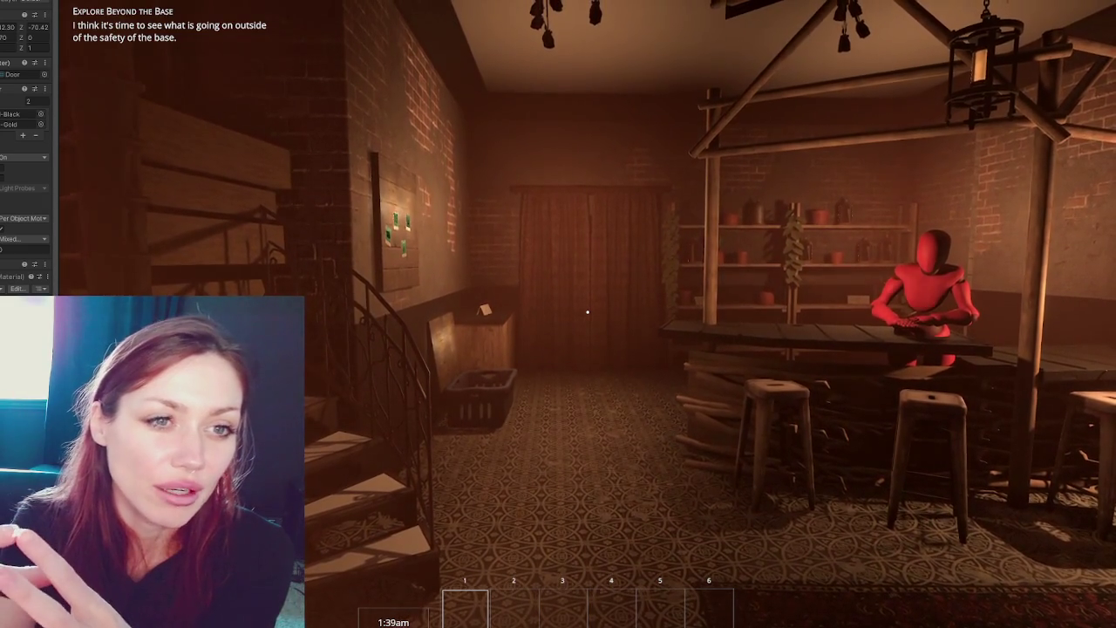
{"action": "key", "text": "w"}
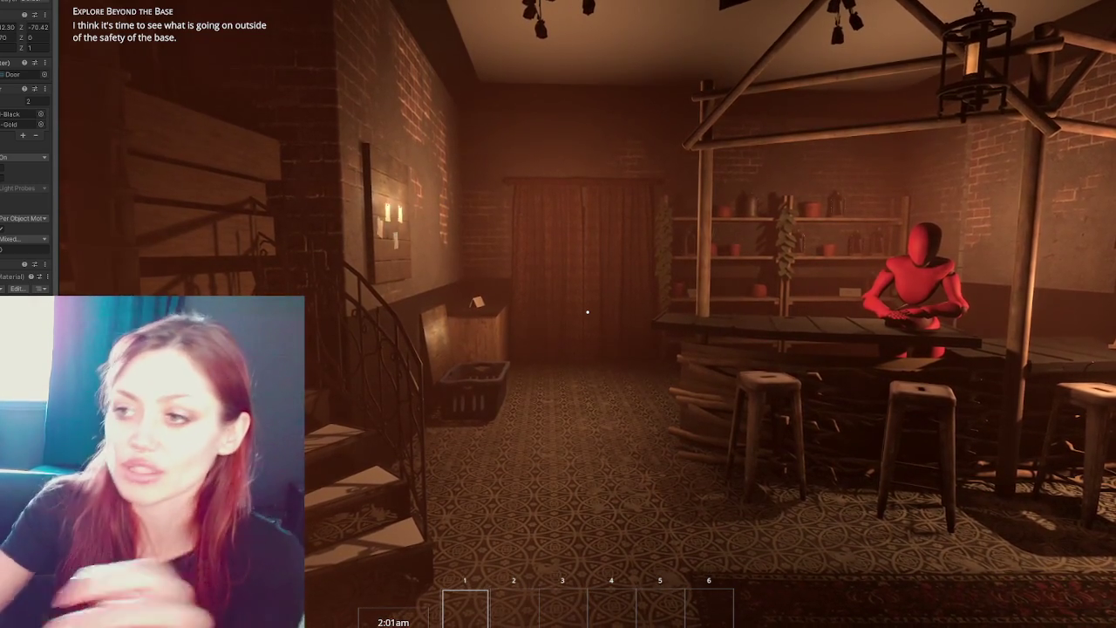
{"action": "mouse_move", "coordinate": [588, 311]}
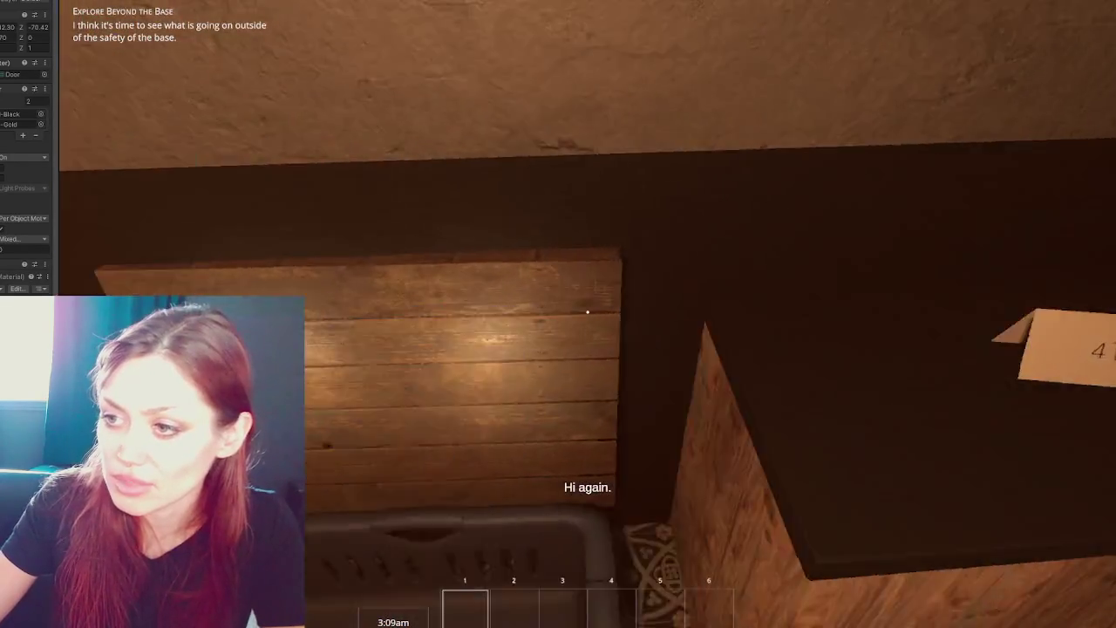
Check and close the board's Quest Completion panel, then walk toward the doorway.
{"action": "left_click", "coordinate": [588, 311]}
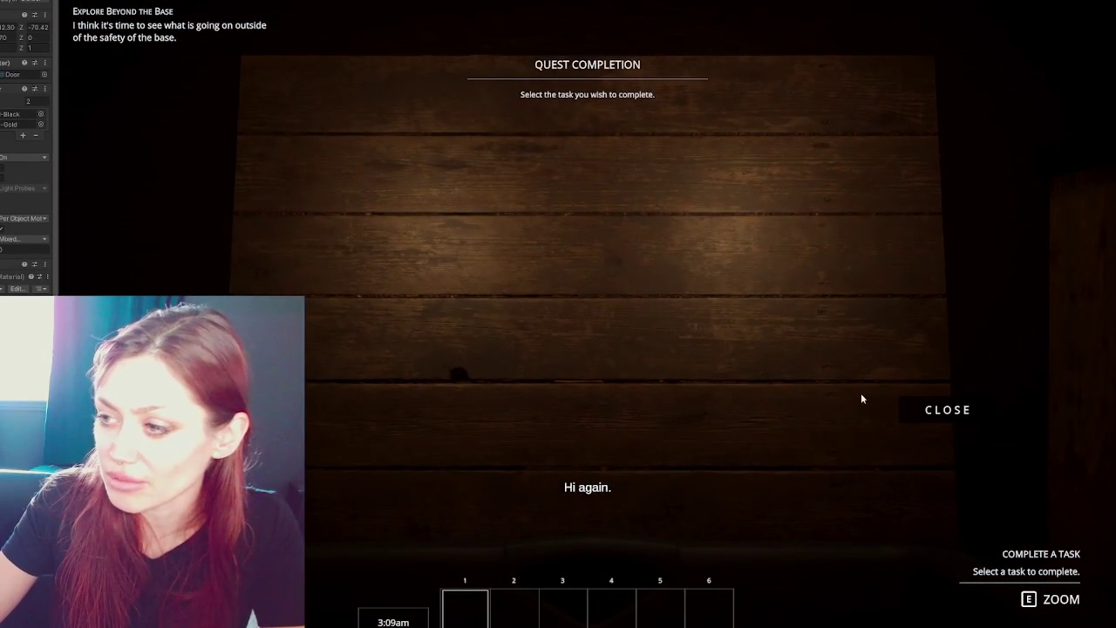
{"action": "left_click", "coordinate": [955, 413]}
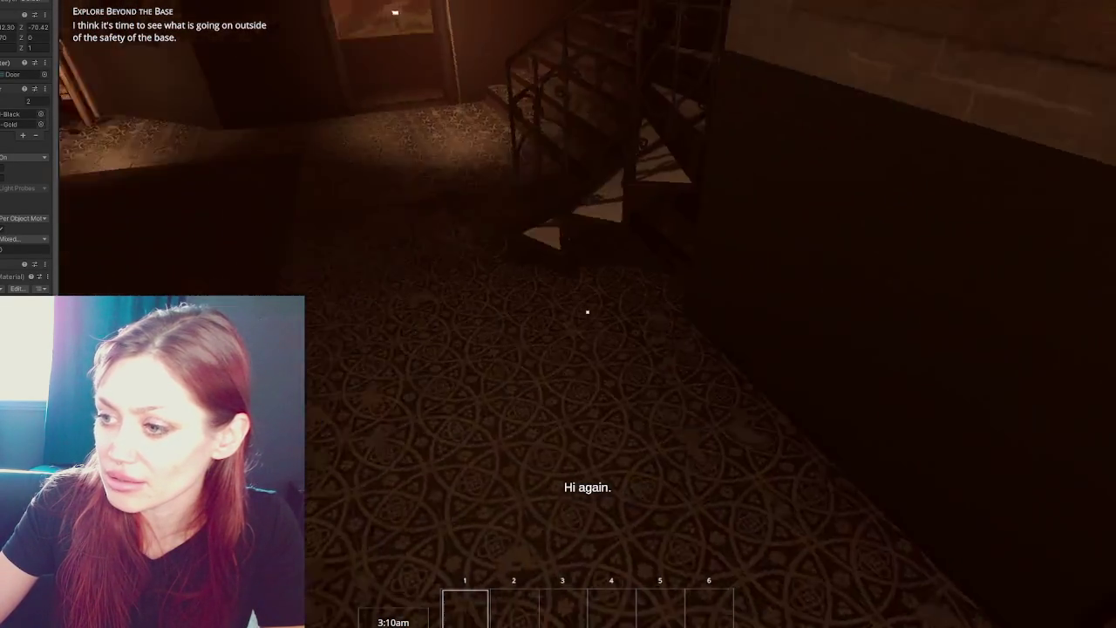
{"action": "key", "text": "w"}
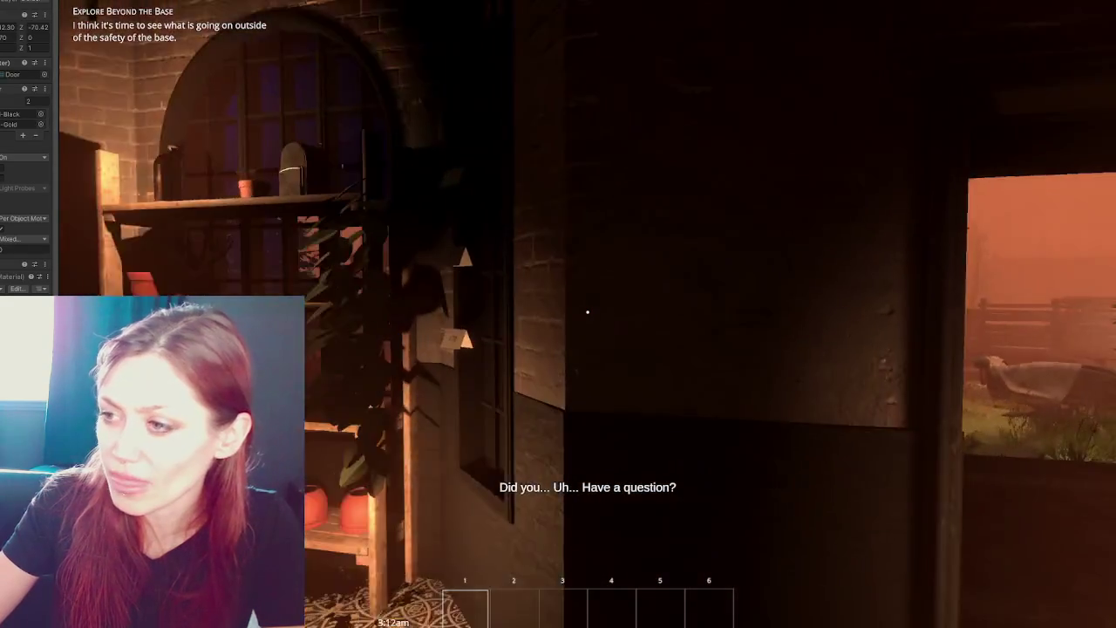
Walk through the doorway onto the porch and look around the campfire yard.
{"action": "key", "text": "w"}
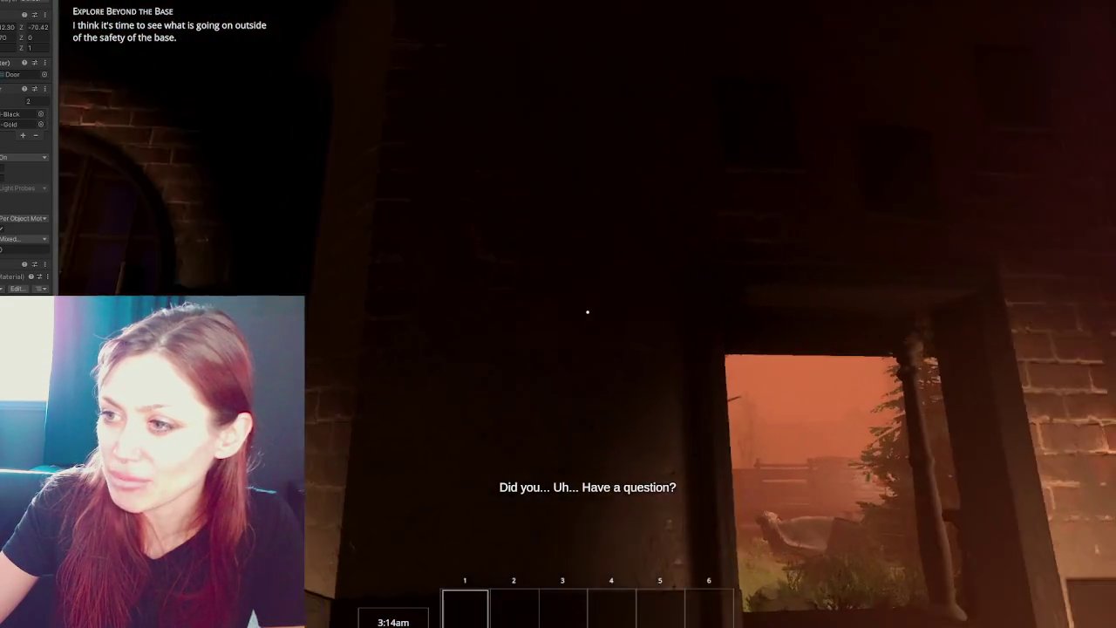
{"action": "key", "text": "w"}
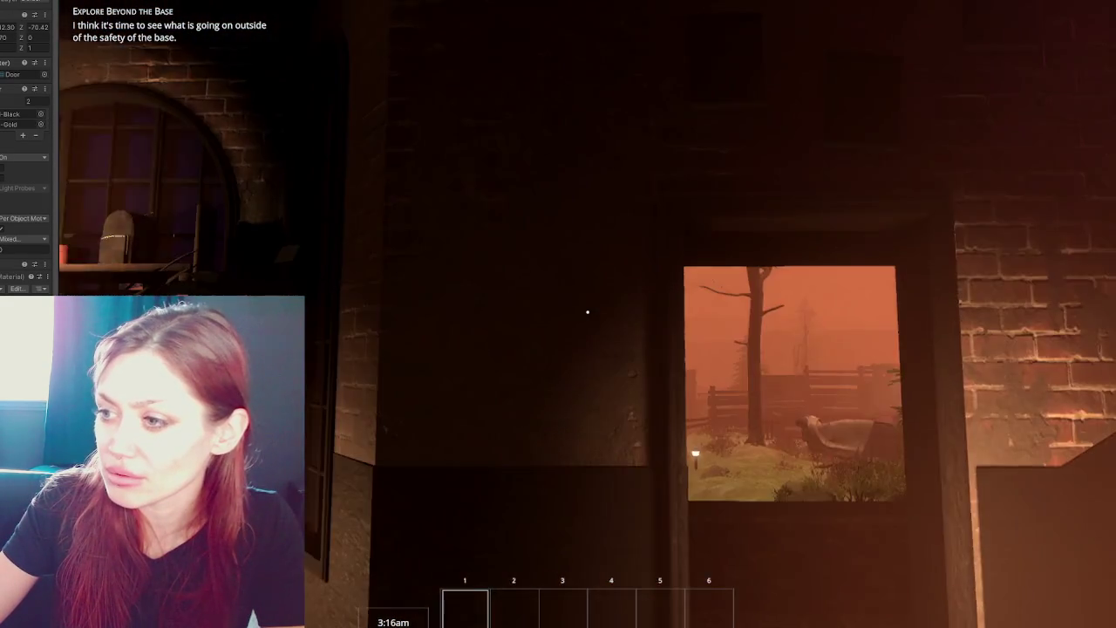
{"action": "key", "text": "w"}
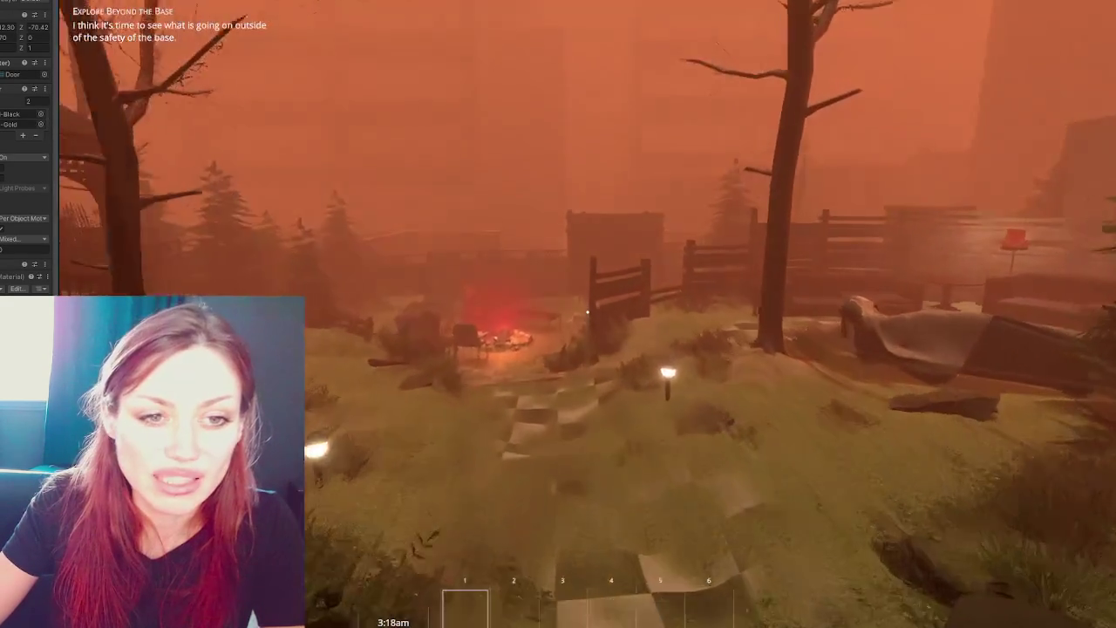
{"action": "key", "text": "w"}
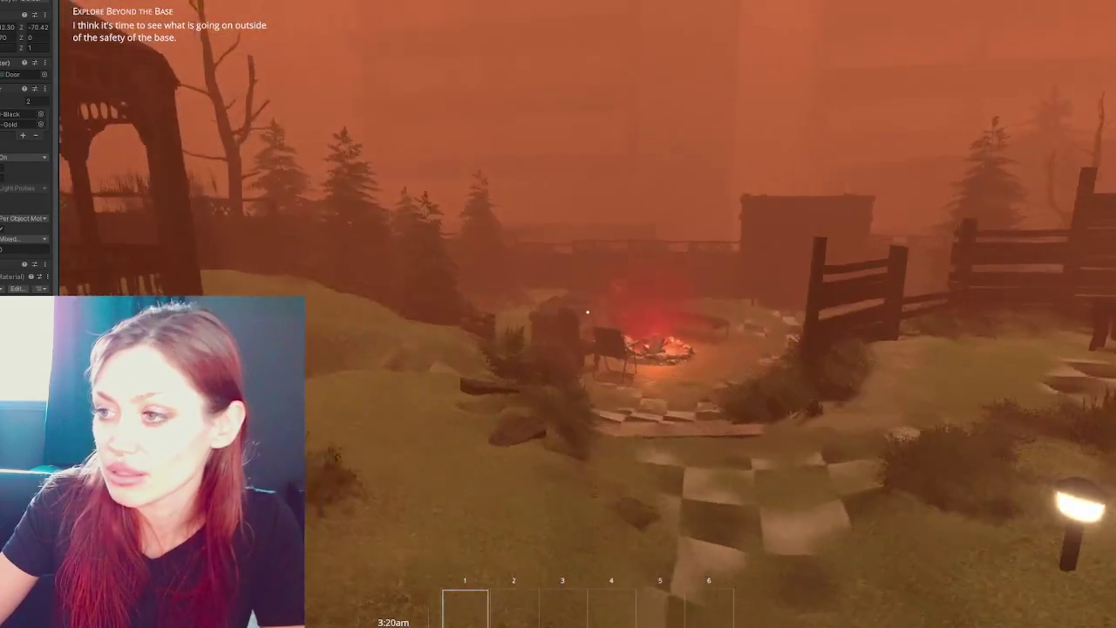
{"action": "key", "text": "w"}
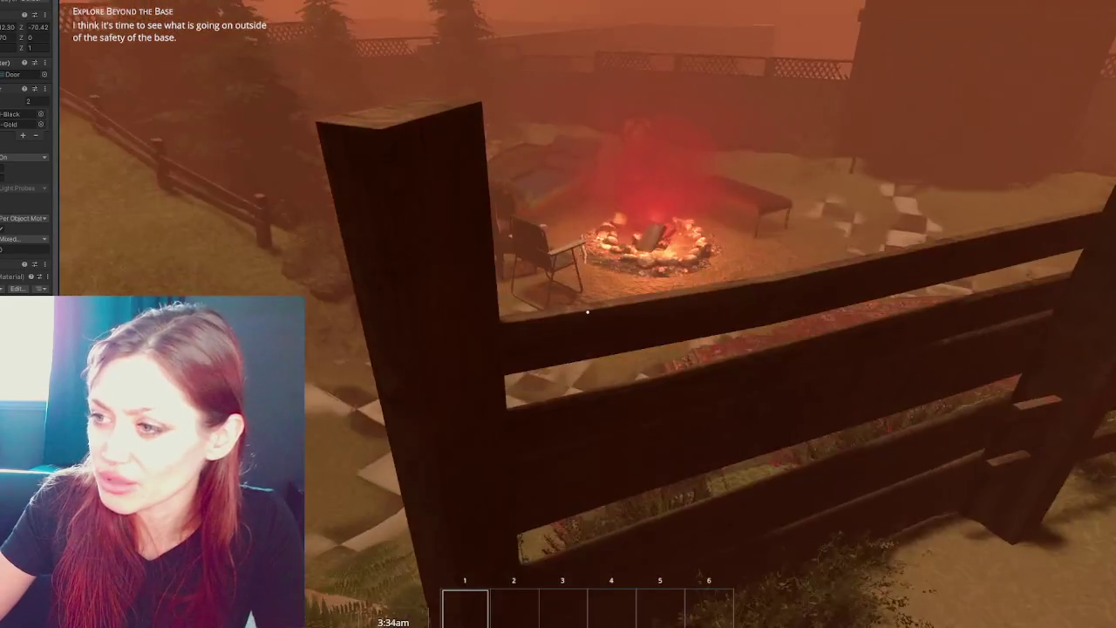
Explore the couches, tree and fence path, then pause to show the Stats menu.
{"action": "key", "text": "s"}
{"action": "key", "text": "a"}
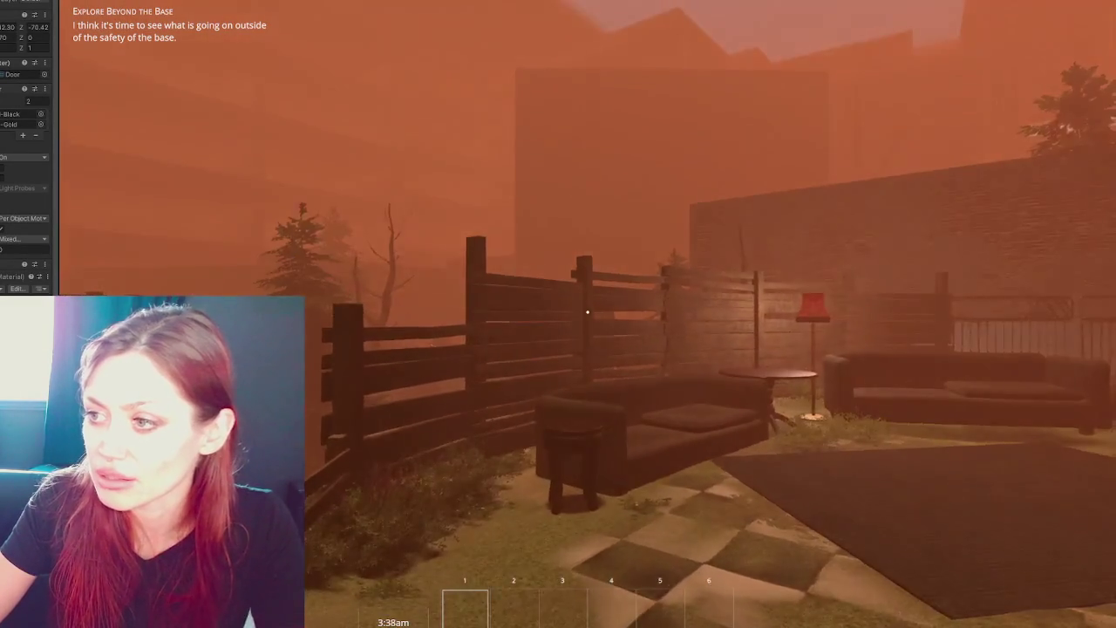
{"action": "key", "text": "s"}
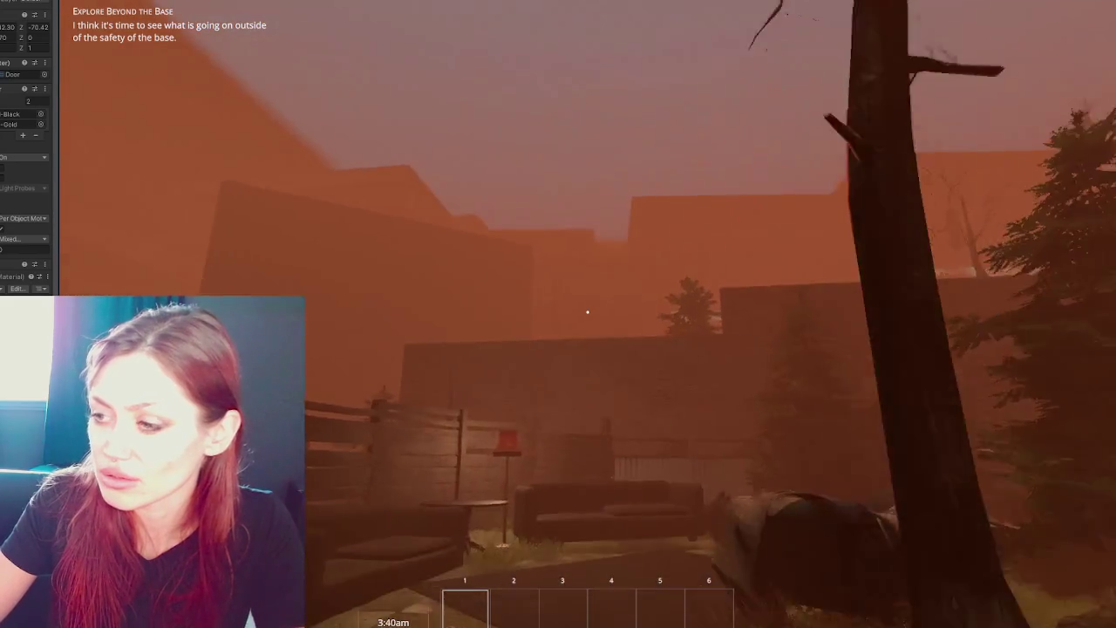
{"action": "key", "text": "w"}
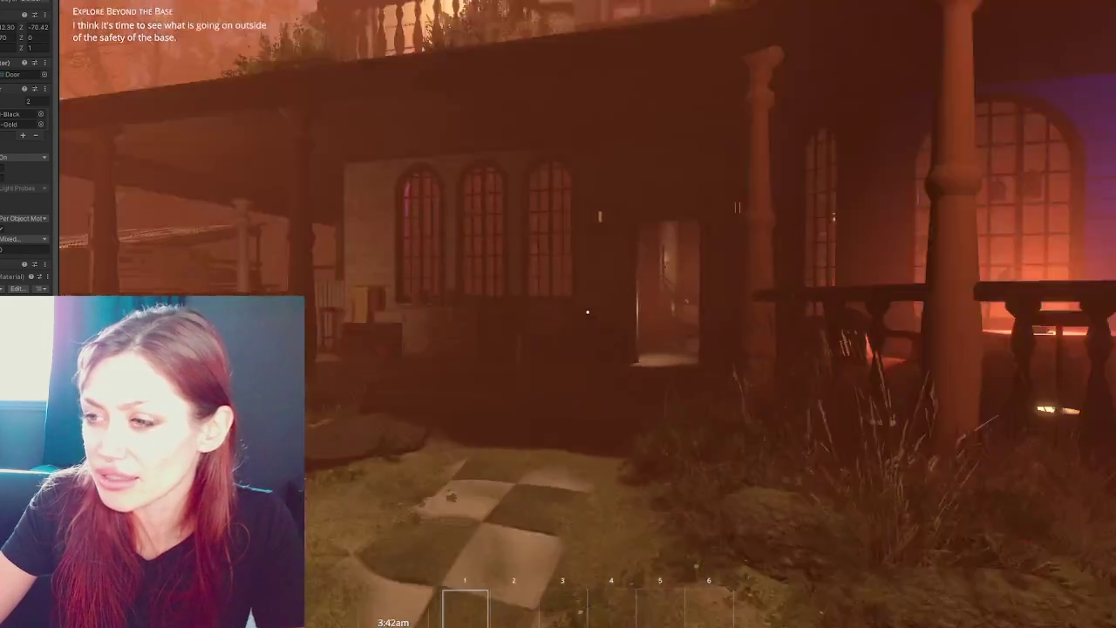
{"action": "key", "text": "w"}
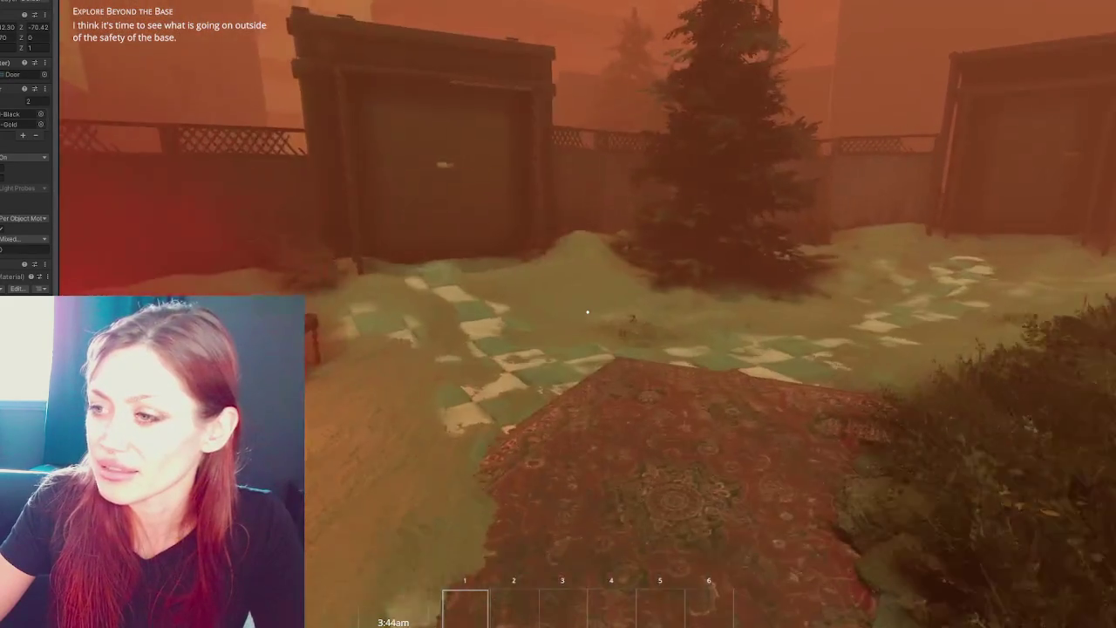
{"action": "key", "text": "w"}
{"action": "key", "text": "w"}
{"action": "key", "text": "Escape"}
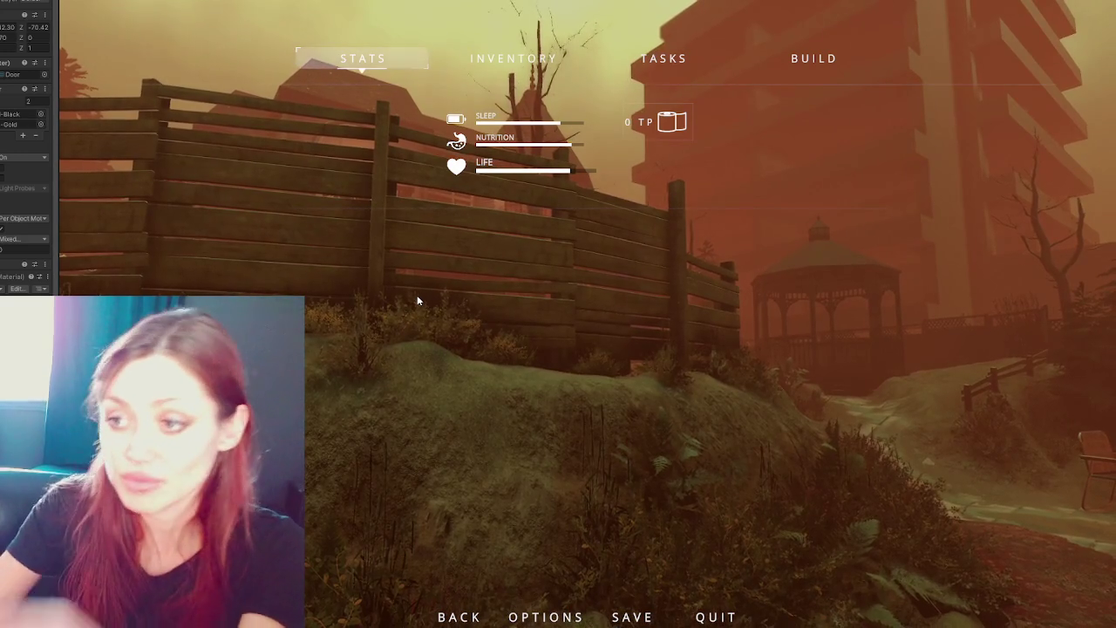
Resume play and walk past the campfire and gazebo to the wooden door.
{"action": "key", "text": "Escape"}
{"action": "key", "text": "w"}
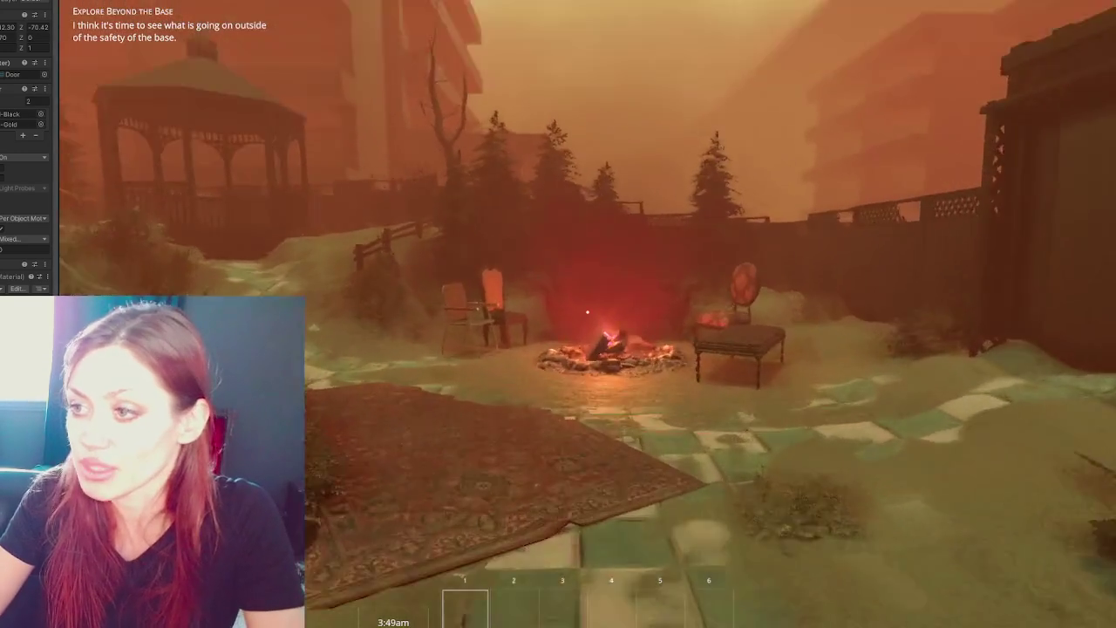
{"action": "key", "text": "w"}
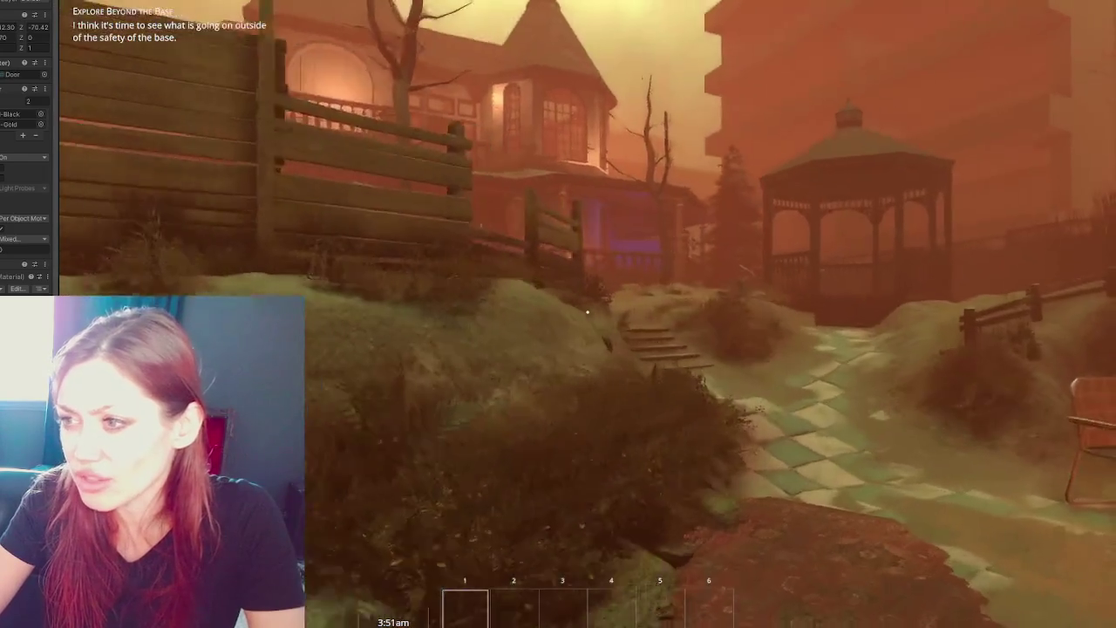
{"action": "key", "text": "s"}
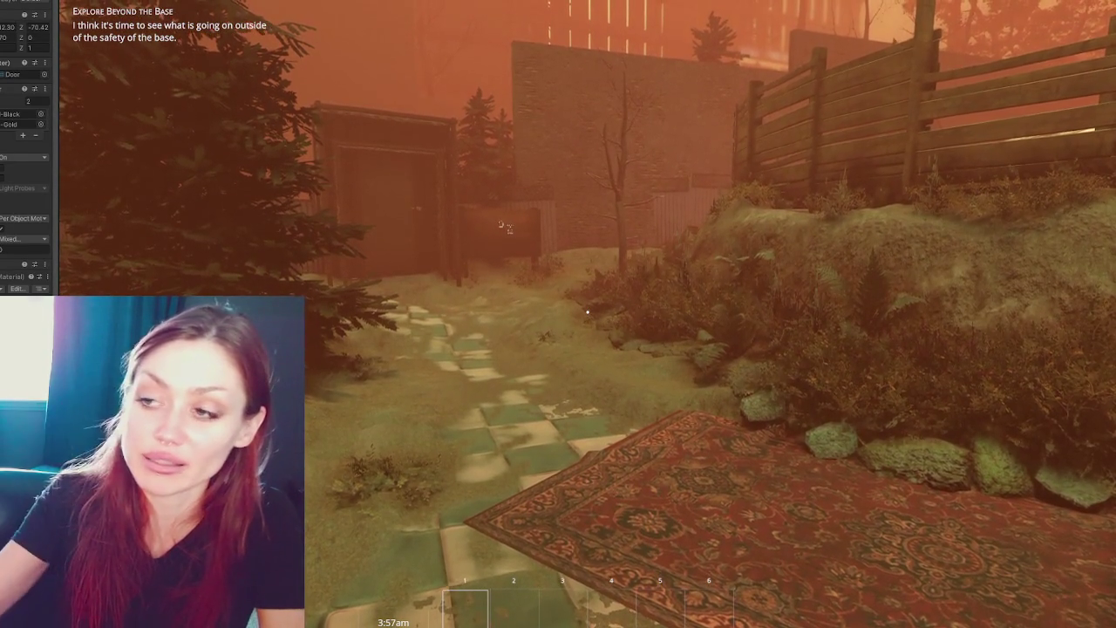
Approach the fence door and sign to collect the golden item, then pause again.
{"action": "mouse_move", "coordinate": [587, 312]}
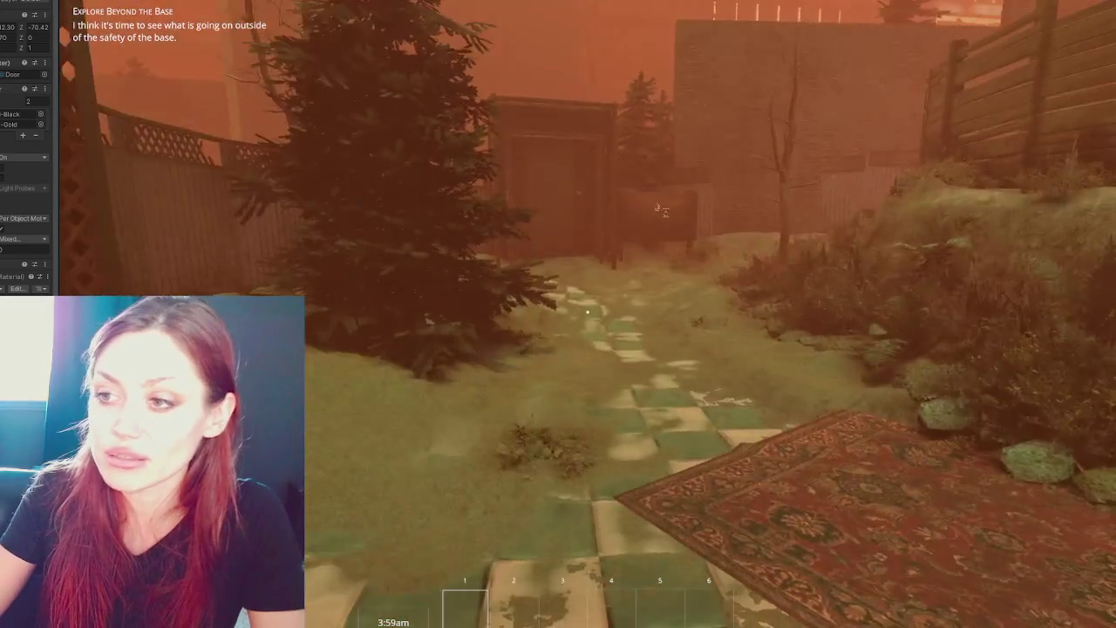
{"action": "key", "text": "w"}
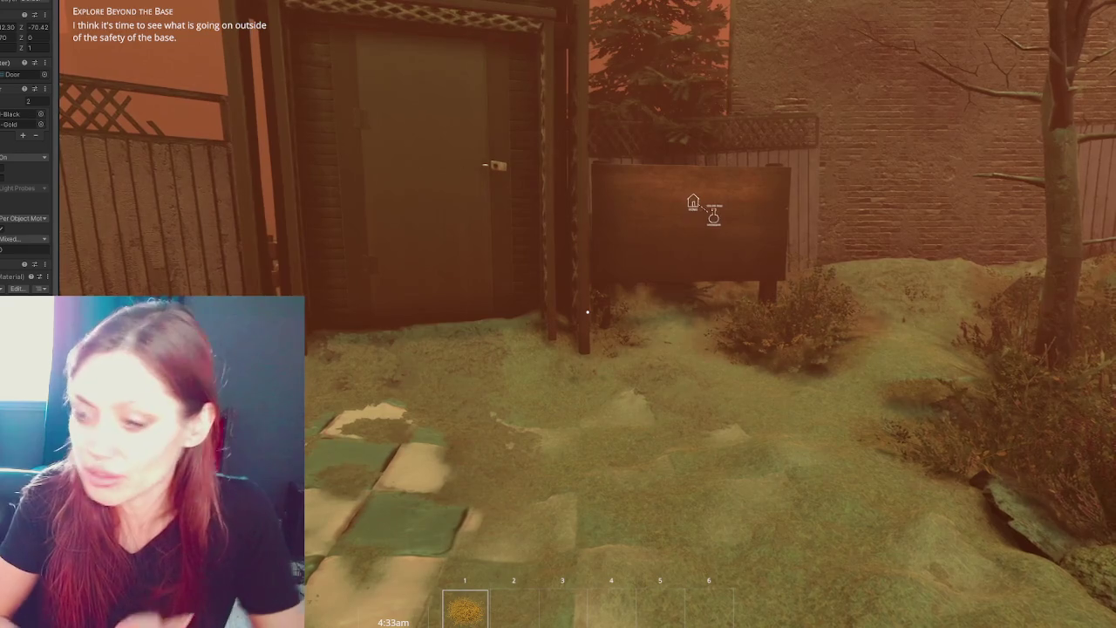
{"action": "key", "text": "s"}
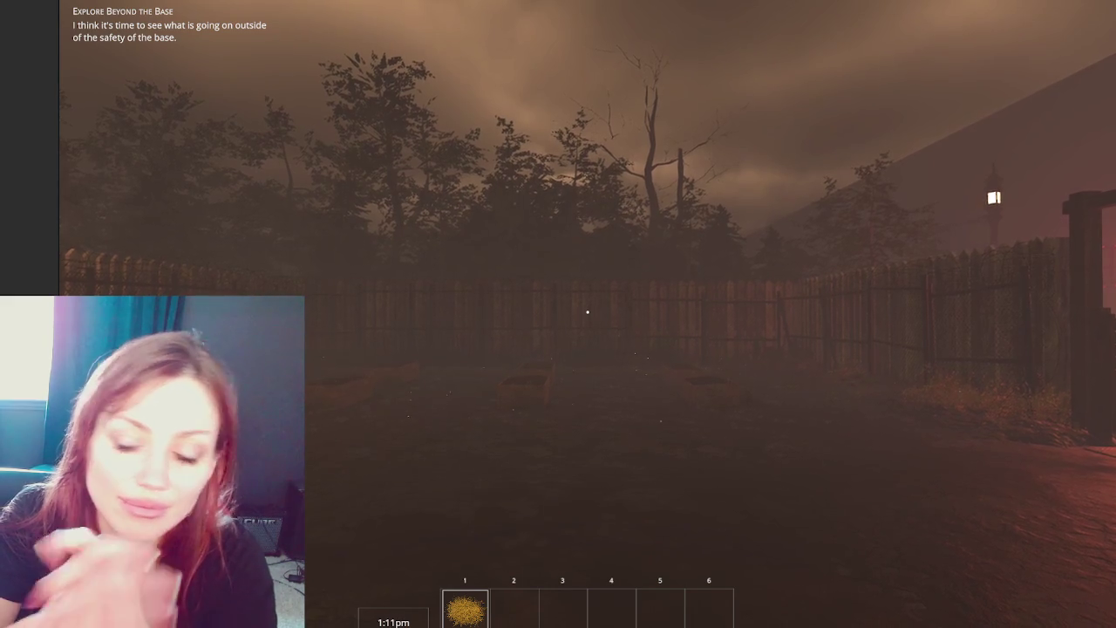
{"action": "key", "text": "Escape"}
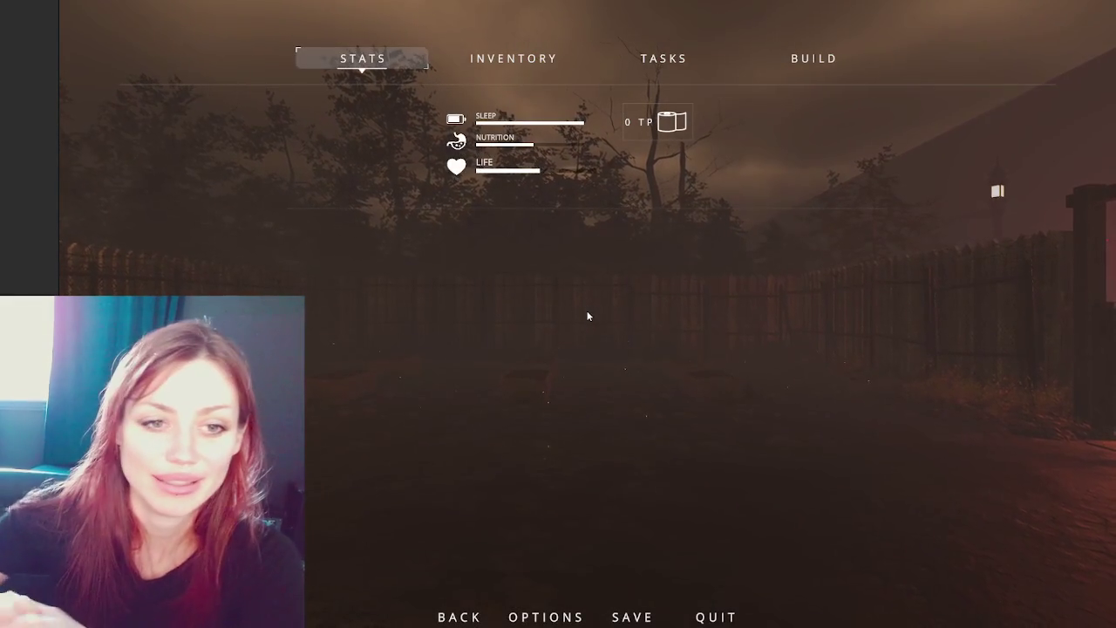